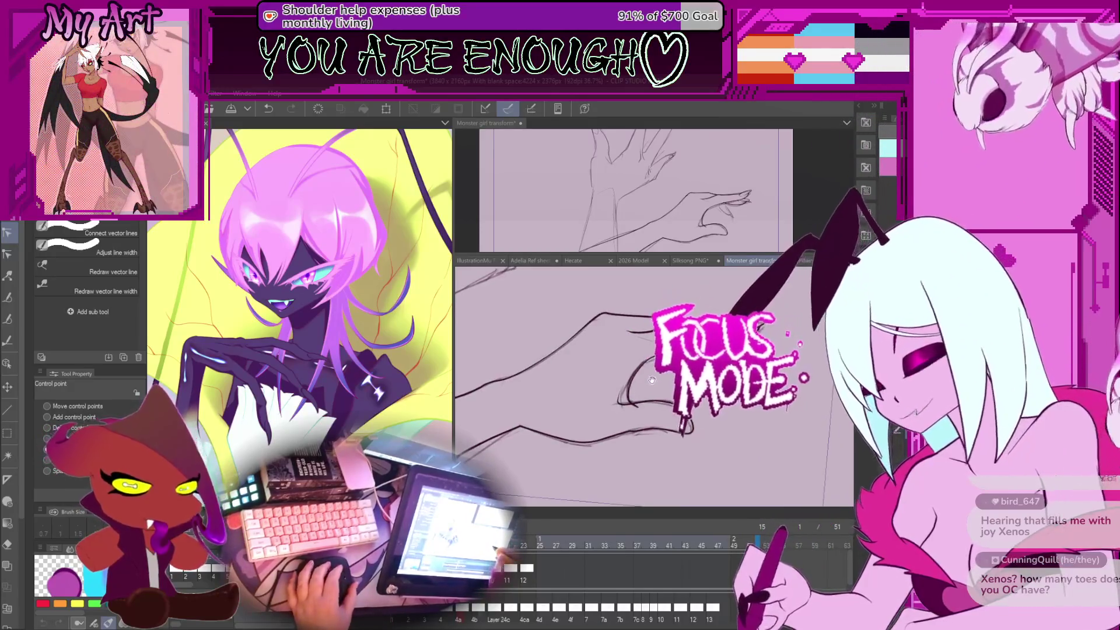
# Step: Study the Adelia Ref sheet reference's wings and legs, then return to the Monster girl transform canvas
pyautogui.moveTo(700, 433); pyautogui.dragTo(686, 442)
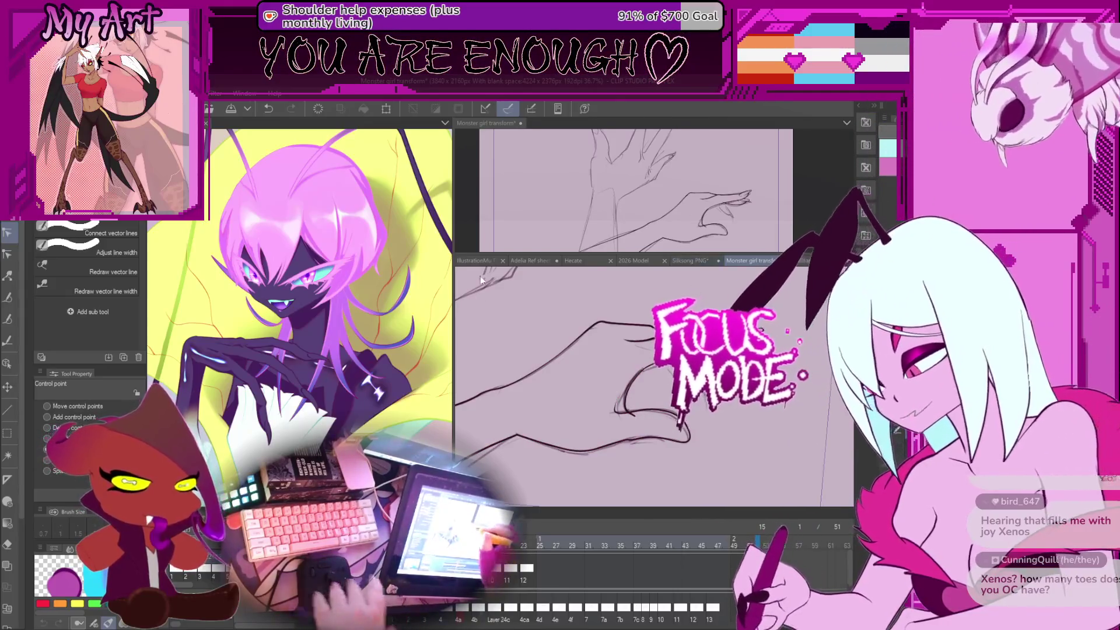
pyautogui.click(529, 262)
pyautogui.scroll(5, 647, 432)
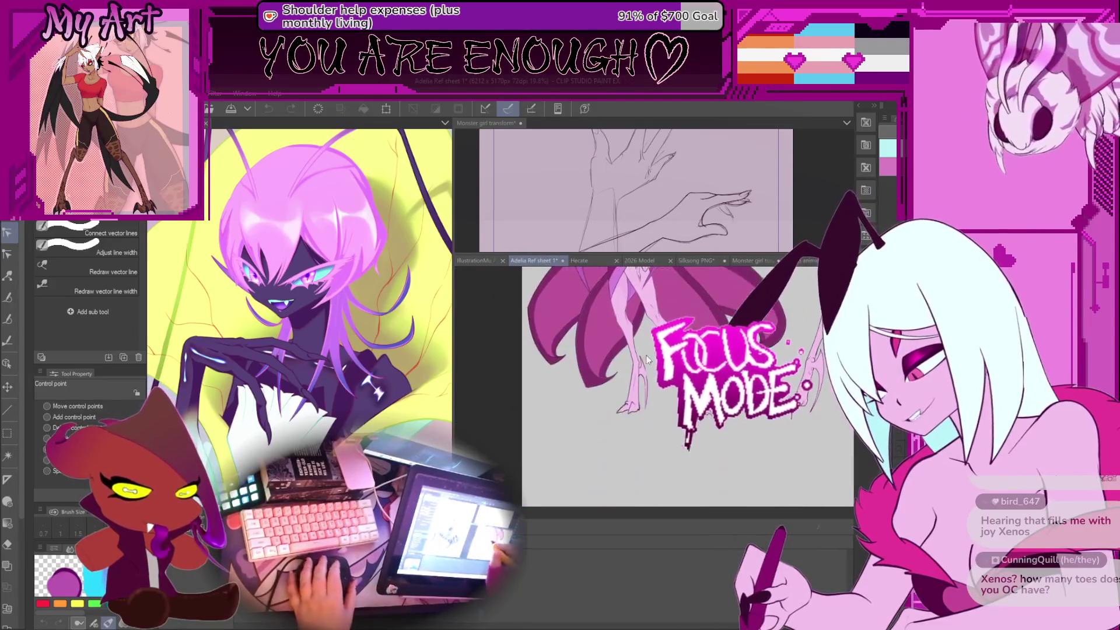
pyautogui.moveTo(642, 443); pyautogui.dragTo(658, 344)
pyautogui.scroll(4, 635, 388)
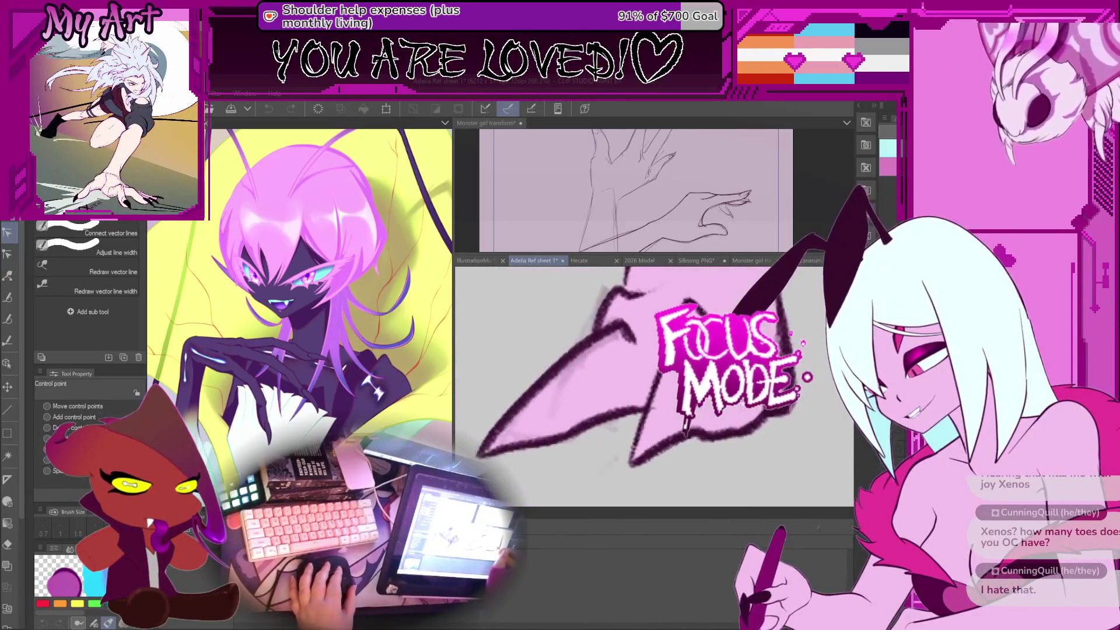
pyautogui.scroll(-10, 791, 285)
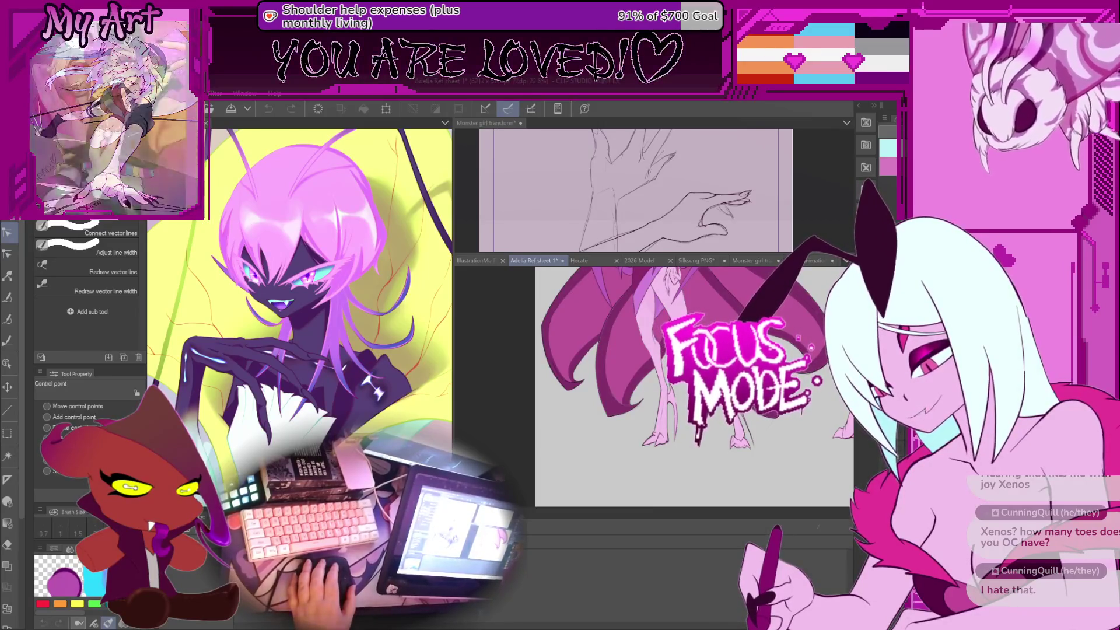
pyautogui.scroll(6, 686, 428)
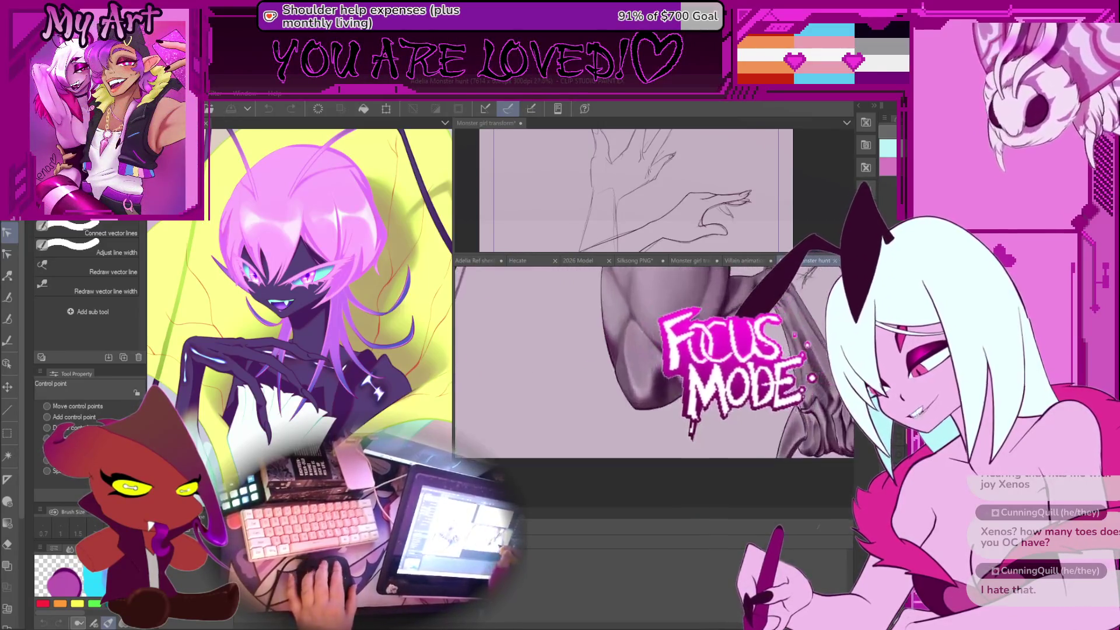
pyautogui.moveTo(677, 401); pyautogui.dragTo(685, 395)
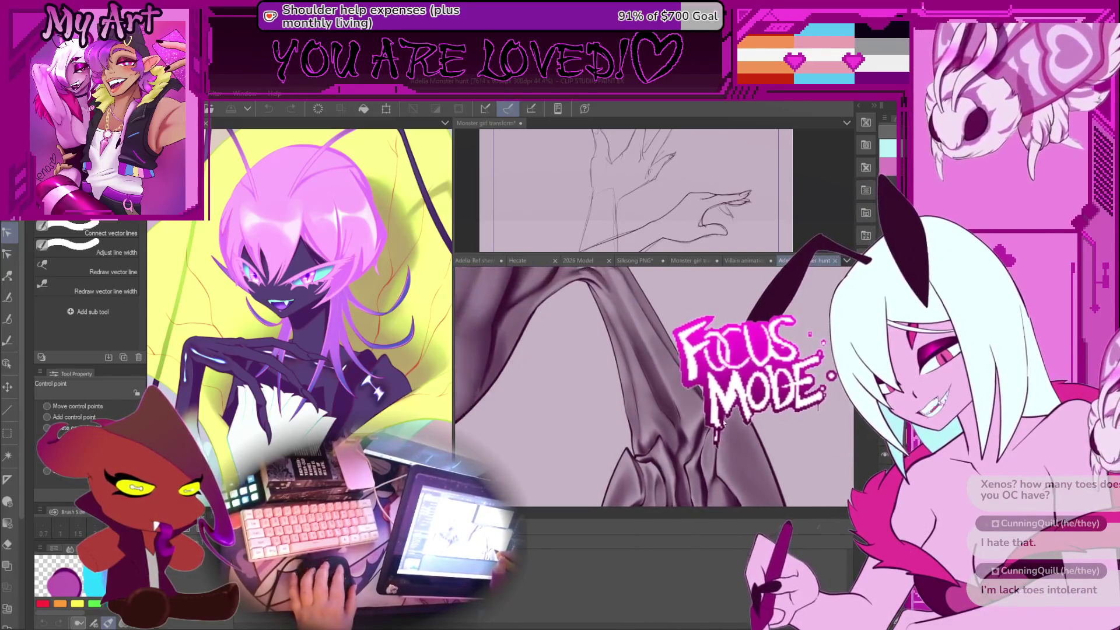
pyautogui.scroll(-5, 709, 428)
pyautogui.scroll(-2, 657, 440)
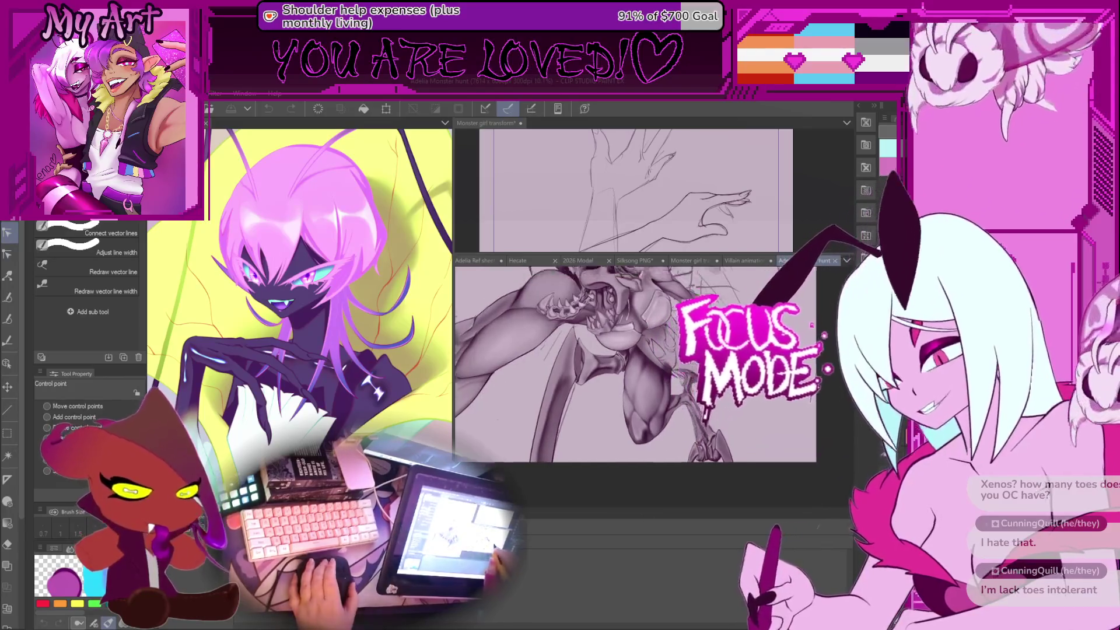
pyautogui.moveTo(705, 261); pyautogui.dragTo(702, 250)
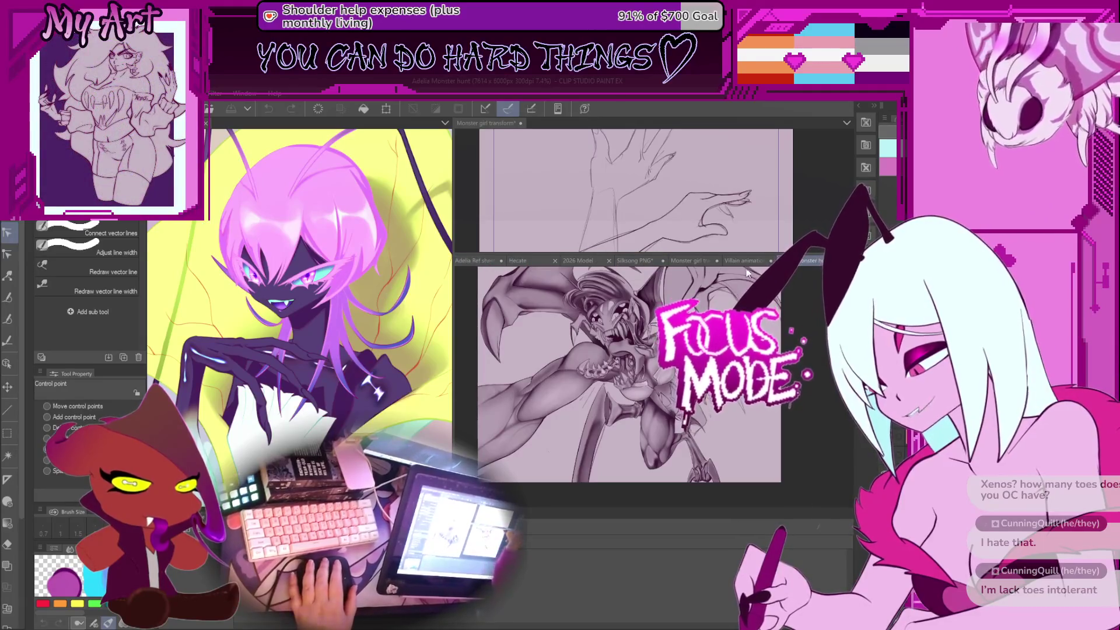
pyautogui.click(679, 261)
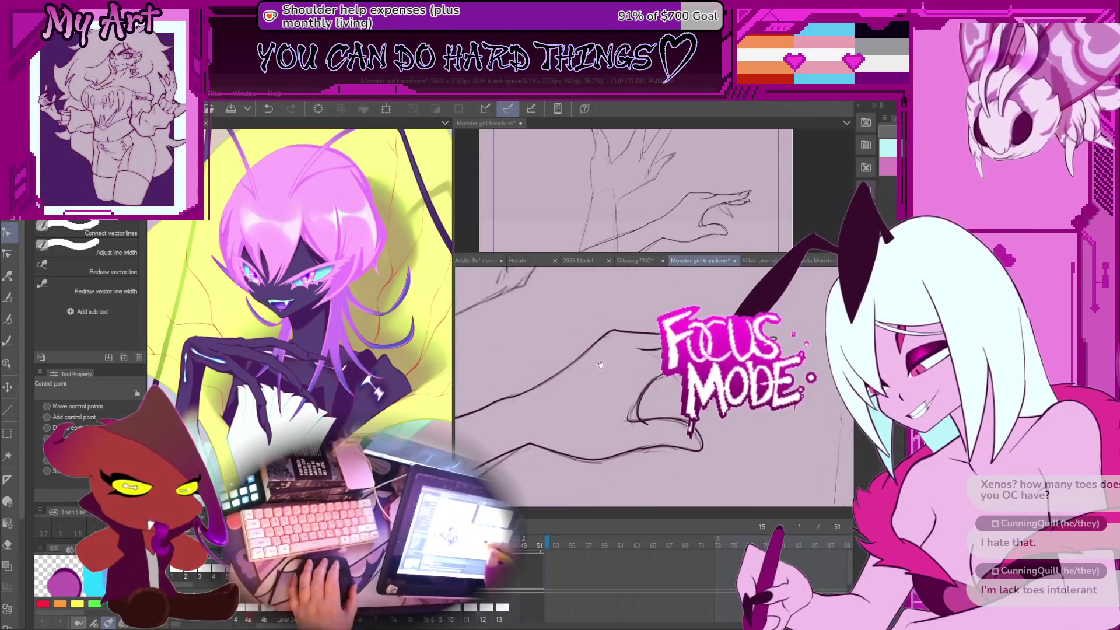
# Step: Ready the pen at size 23.1, rotate the canvas to a drawing angle, and change frames
pyautogui.scroll(5, 731, 430)
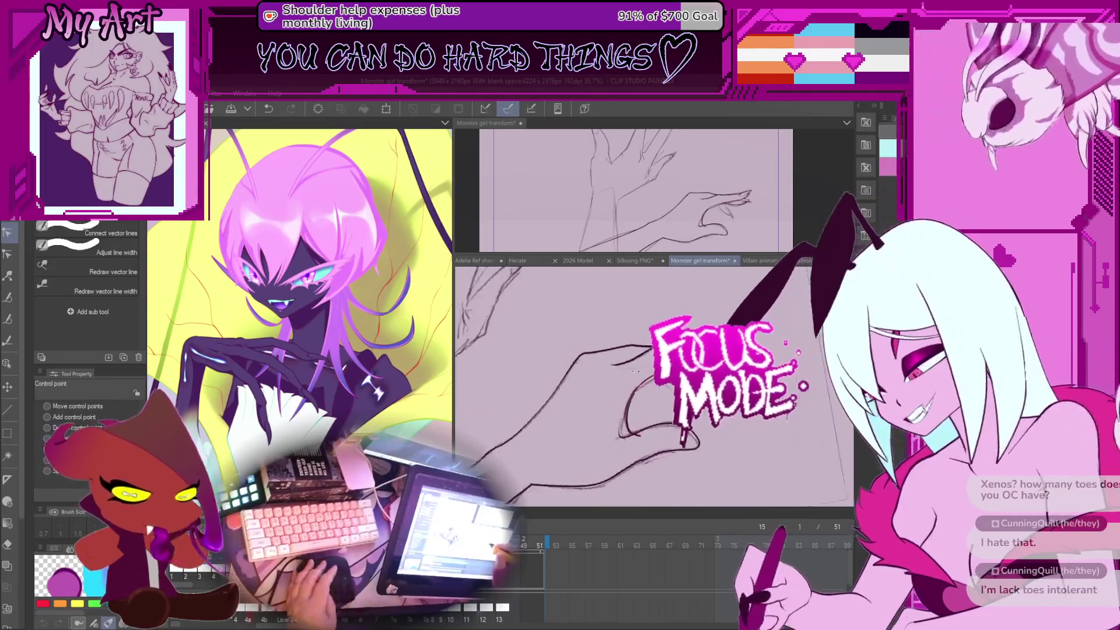
pyautogui.press('p')
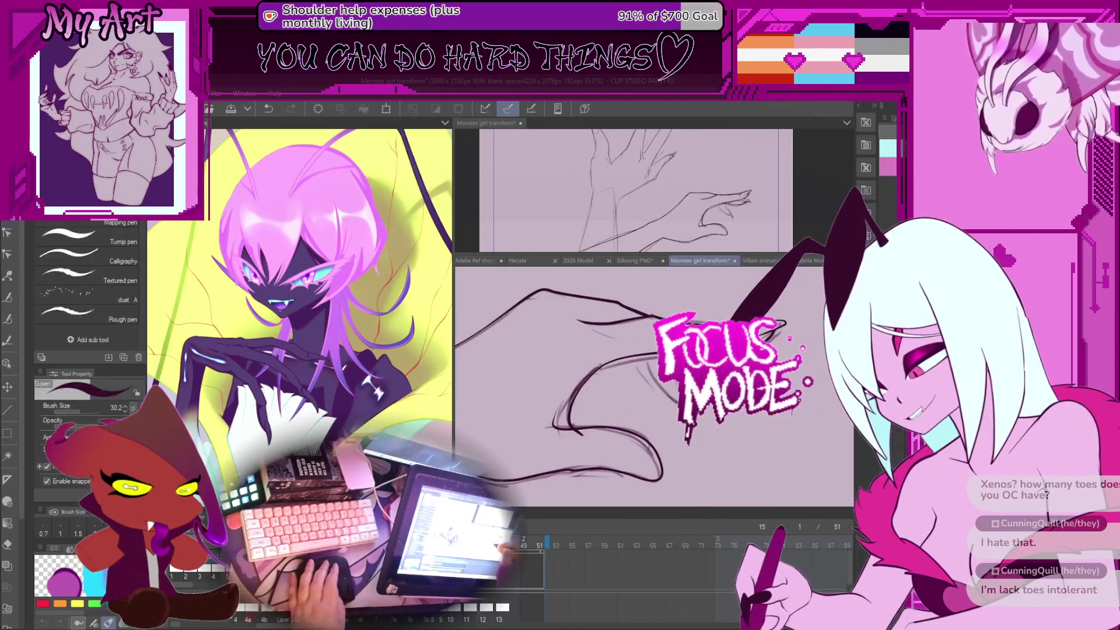
pyautogui.scroll(2, 661, 397)
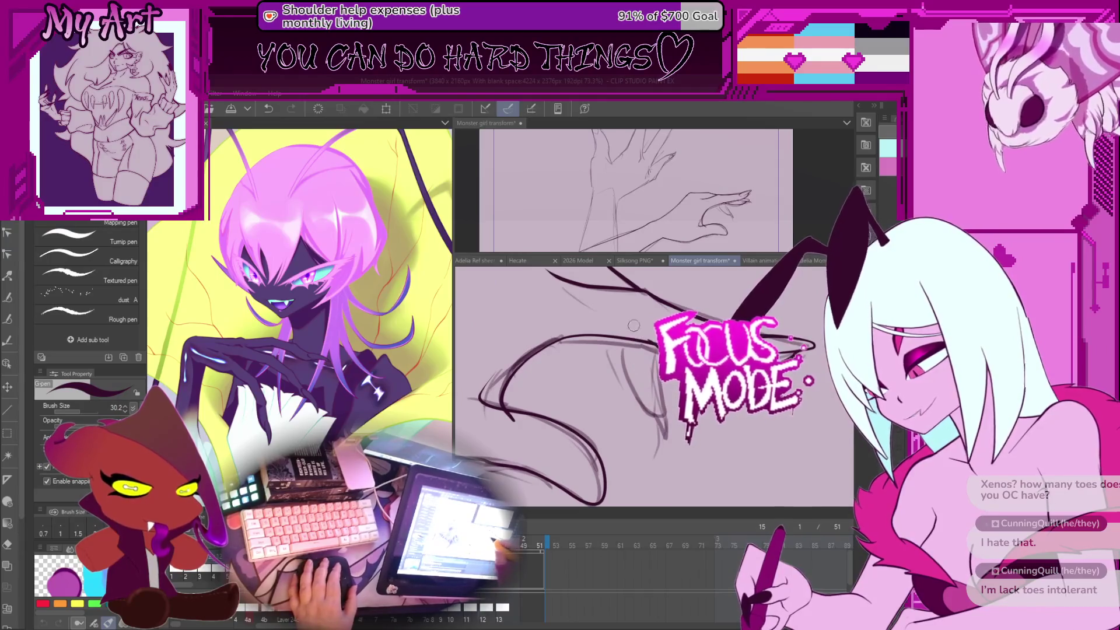
pyautogui.scroll(-2, 584, 324)
pyautogui.scroll(4, 585, 324)
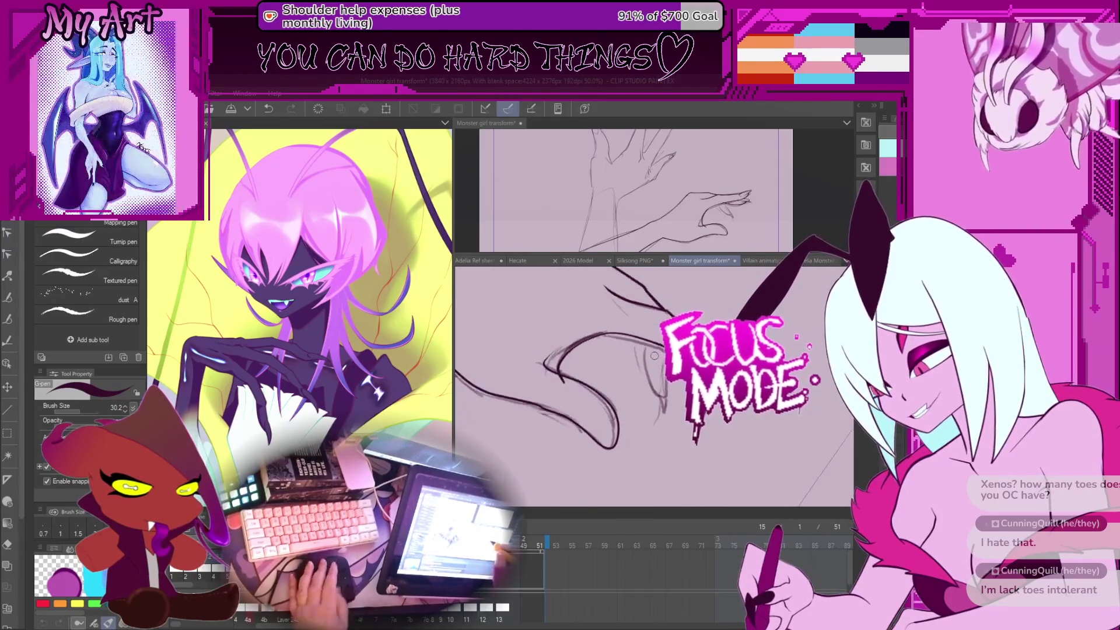
pyautogui.moveTo(594, 348); pyautogui.dragTo(609, 395)
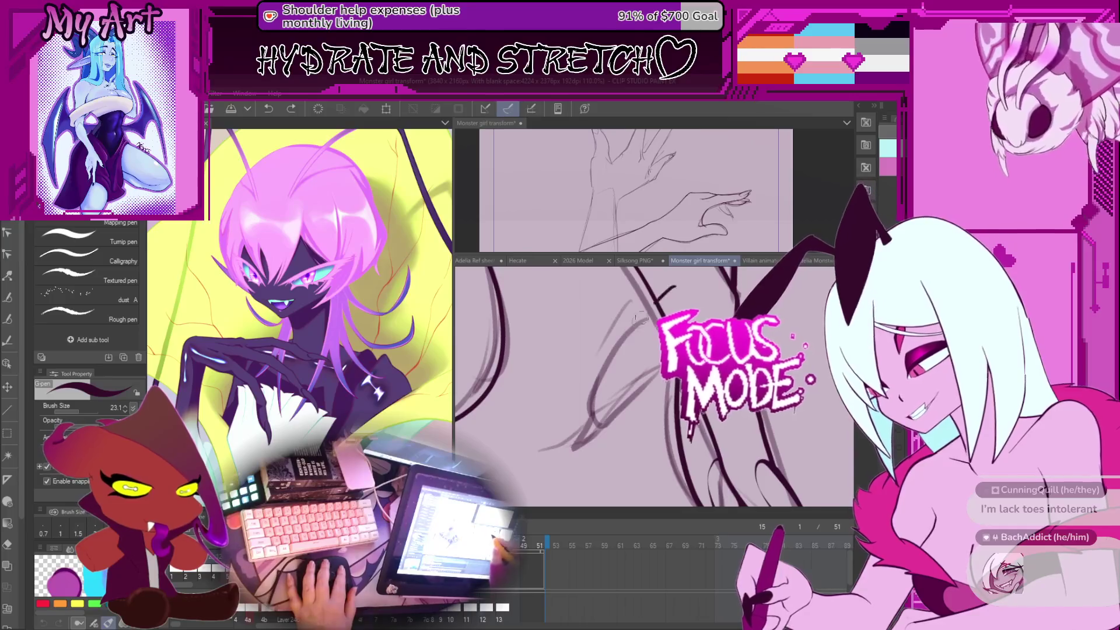
pyautogui.scroll(-3, 708, 321)
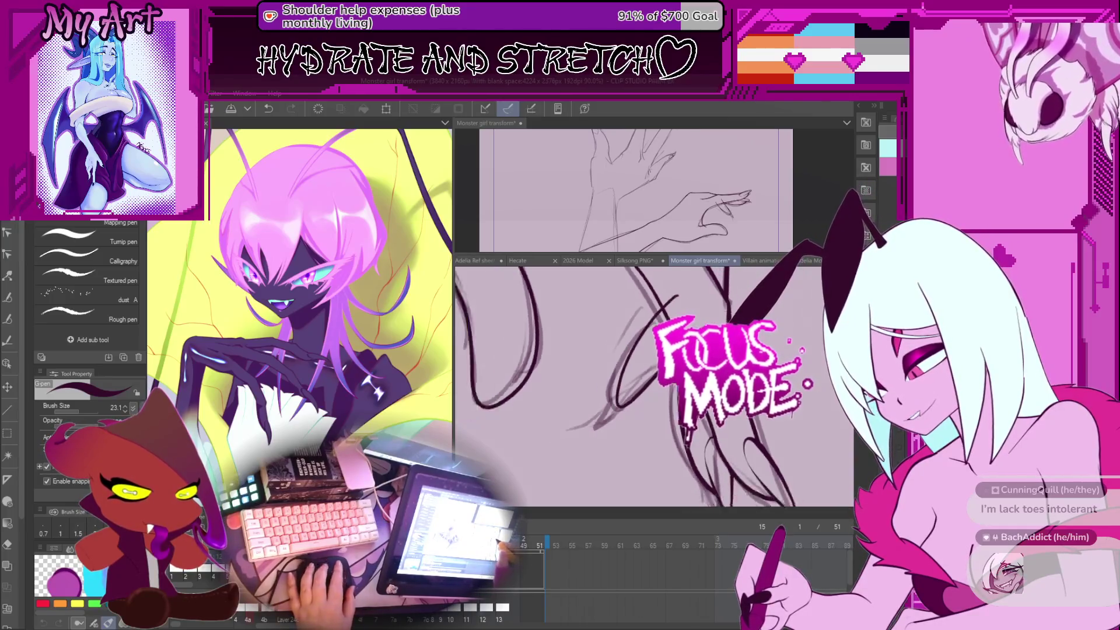
pyautogui.scroll(-2, 673, 397)
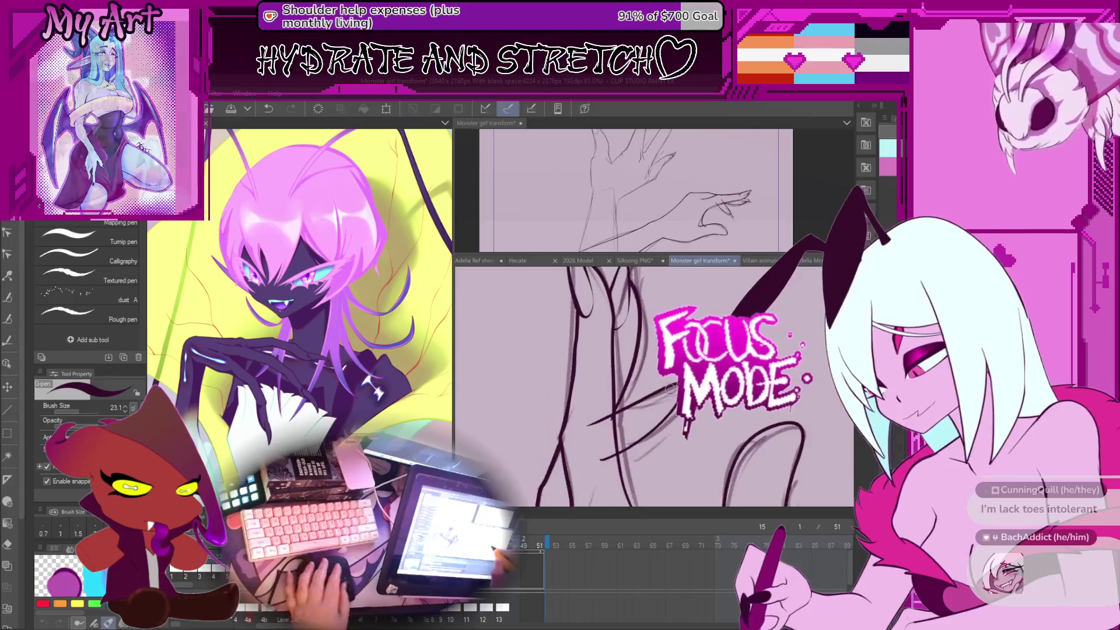
pyautogui.scroll(3, 673, 396)
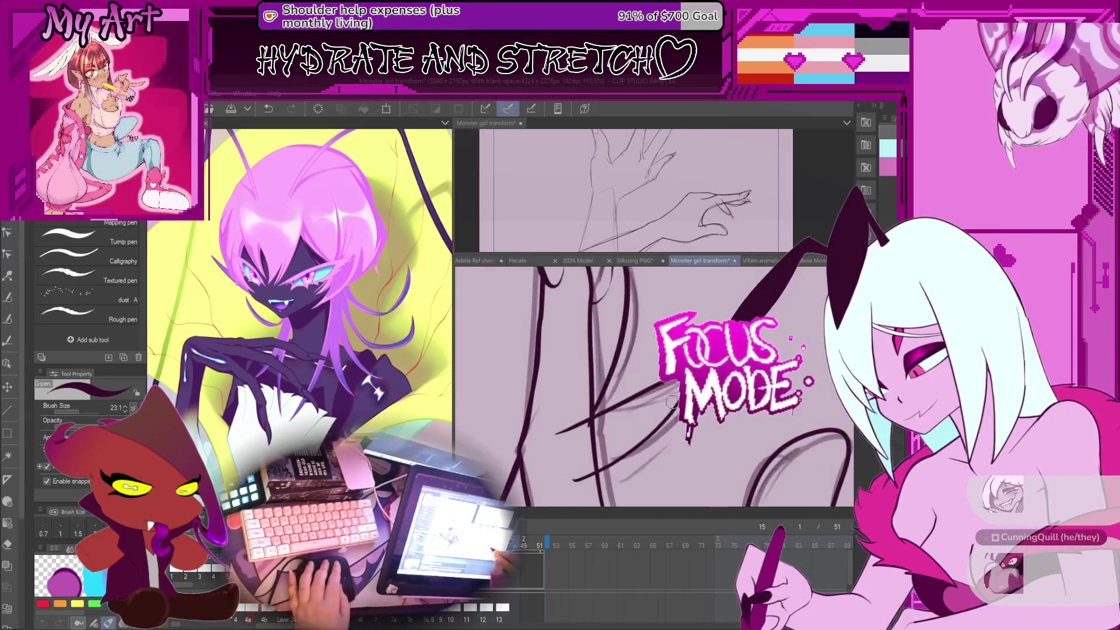
pyautogui.press('Left')
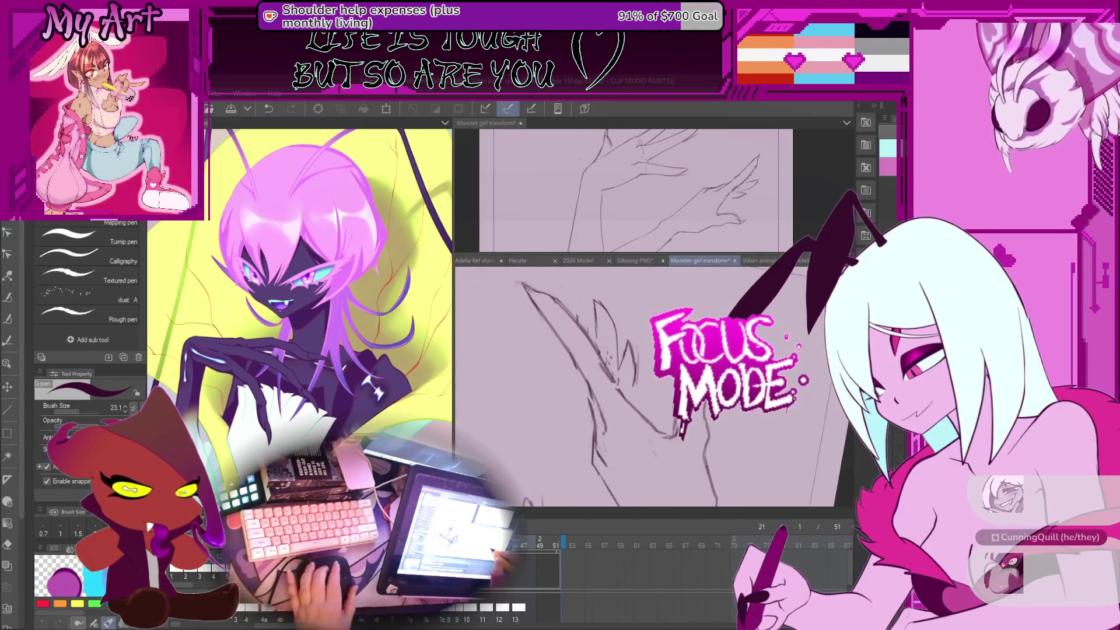
# Step: Level the canvas rotation, zoom back in, and return to frame 15 with the inked claw strokes
pyautogui.scroll(-3, 647, 385)
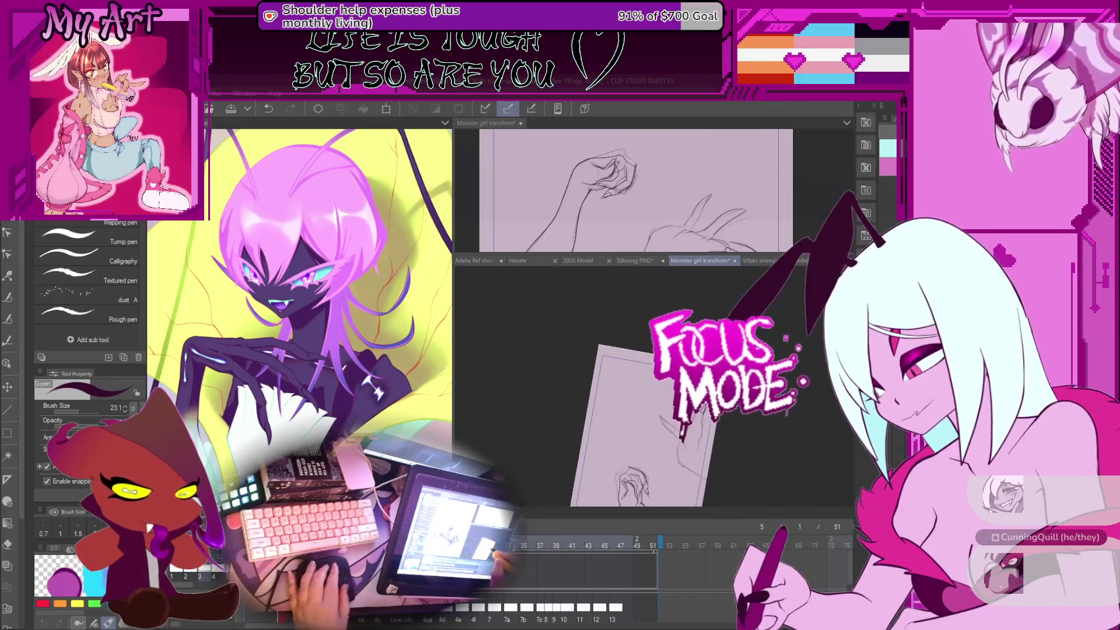
pyautogui.moveTo(635, 447); pyautogui.dragTo(612, 428)
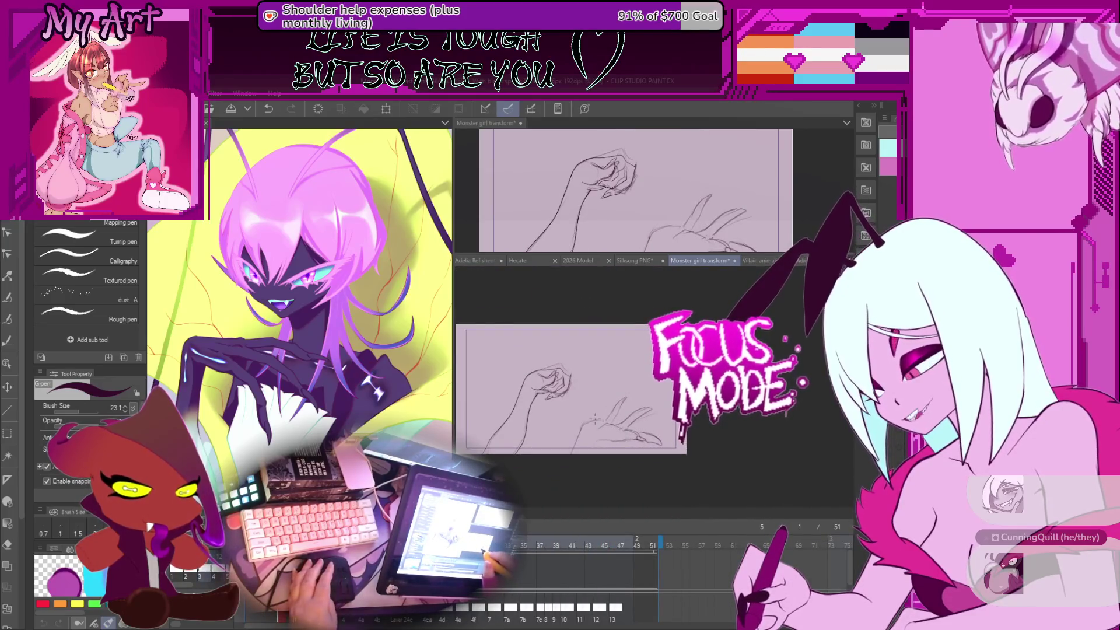
pyautogui.scroll(2, 595, 419)
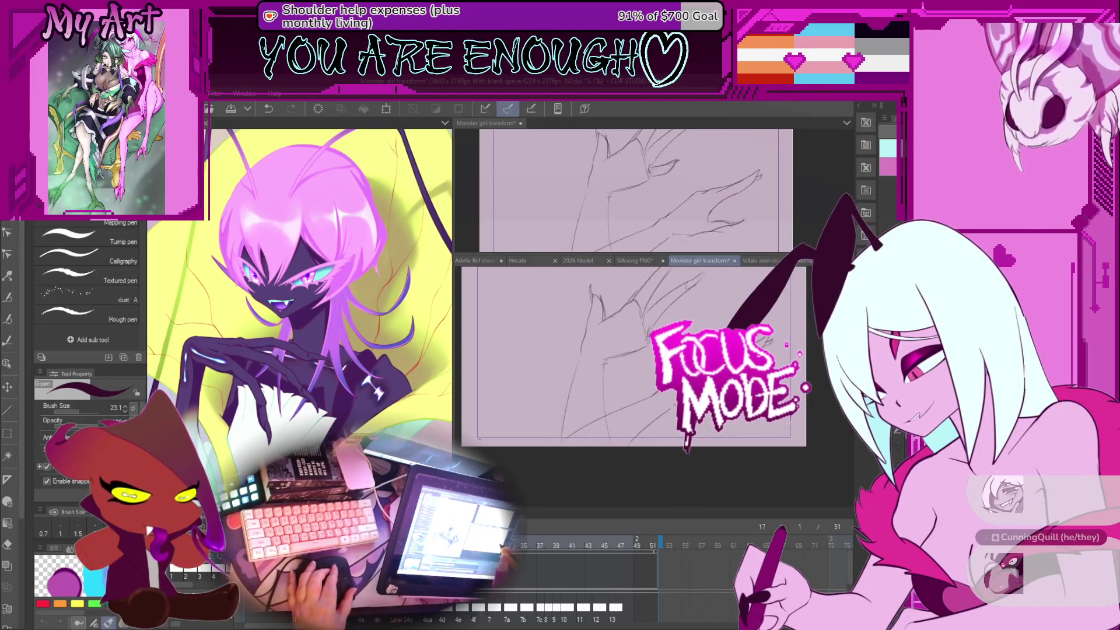
pyautogui.scroll(4, 736, 427)
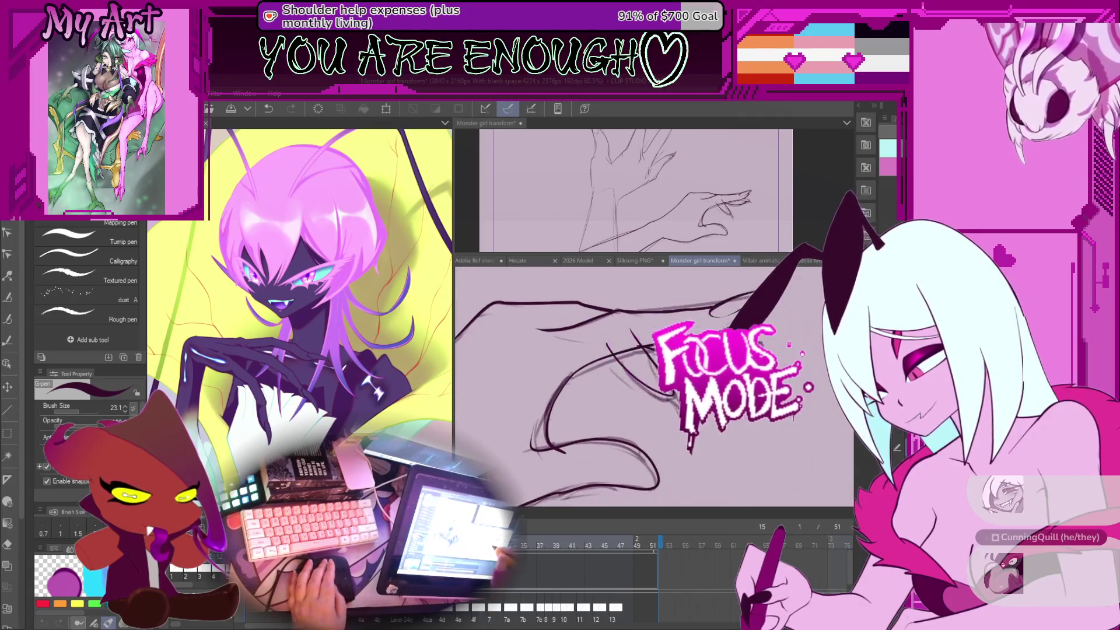
# Step: Select a finger stroke with the Object tool and nudge it slightly down-right
pyautogui.press('m')
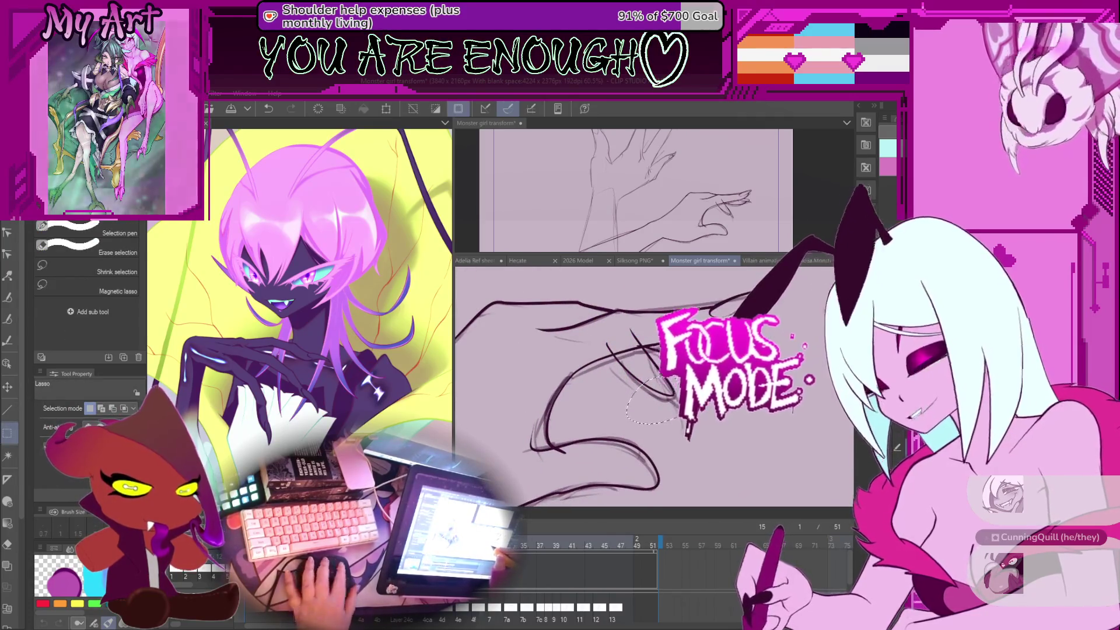
pyautogui.press('o')
pyautogui.click(655, 334)
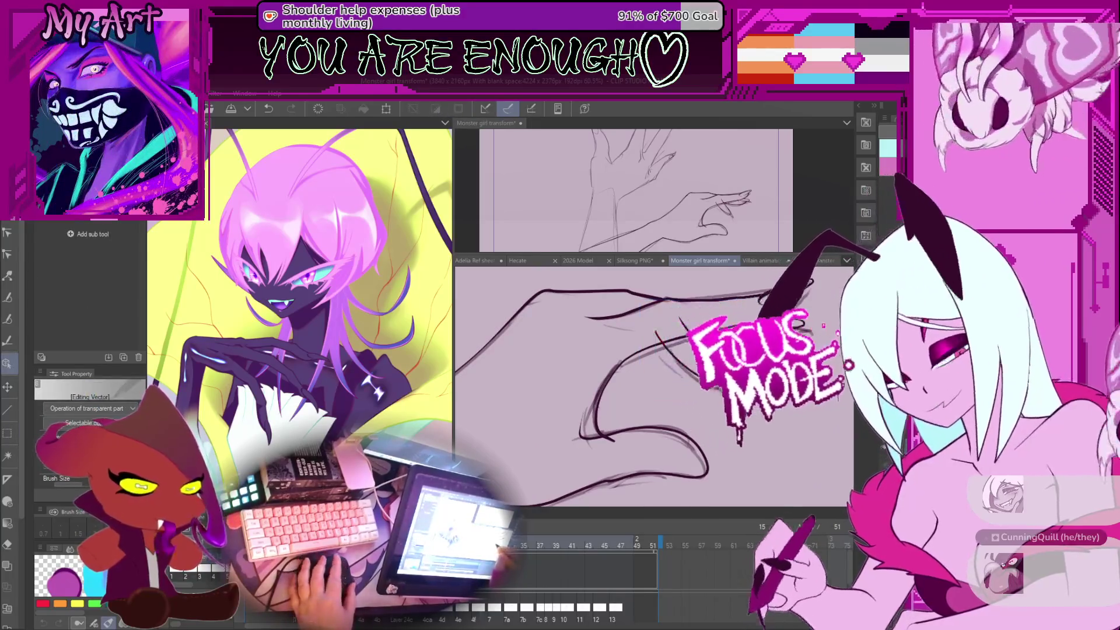
pyautogui.moveTo(676, 386); pyautogui.dragTo(699, 402)
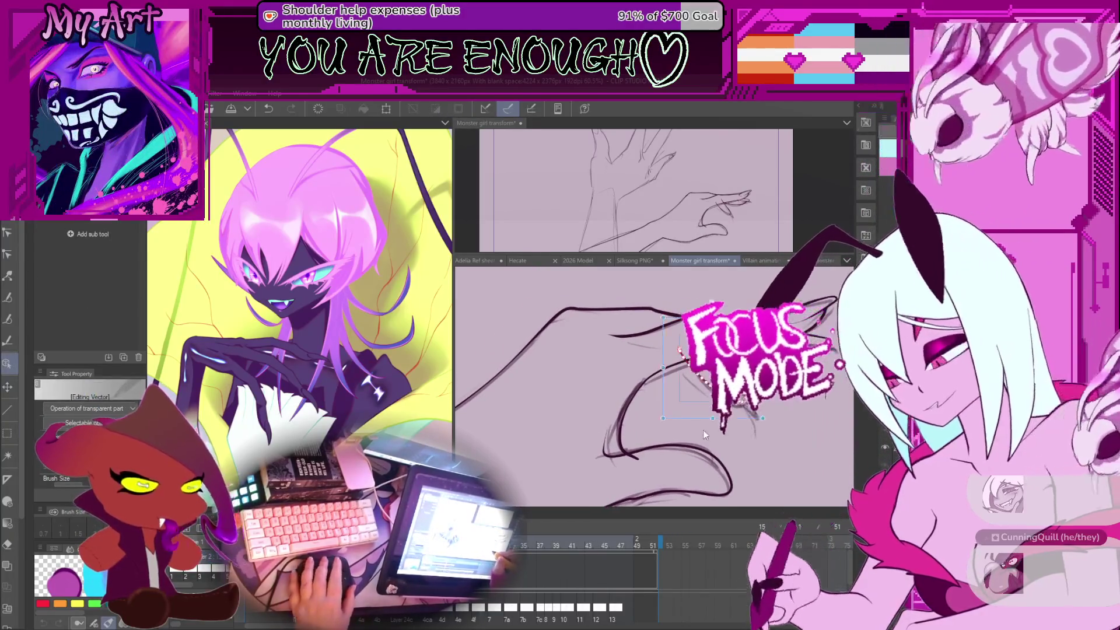
pyautogui.click(758, 400)
pyautogui.moveTo(763, 401); pyautogui.dragTo(757, 406)
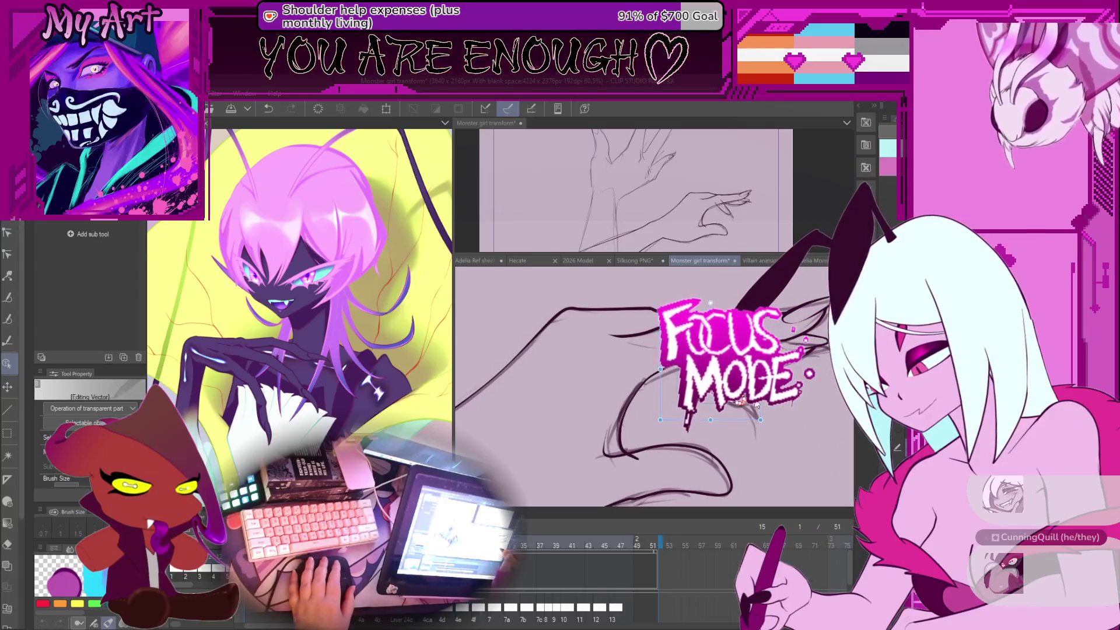
pyautogui.hotkey('ctrl', 'alt', '0')
# Step: Select the curved claw-finger stroke for control-point editing and rotate the view to line up the fingers
pyautogui.press('y')
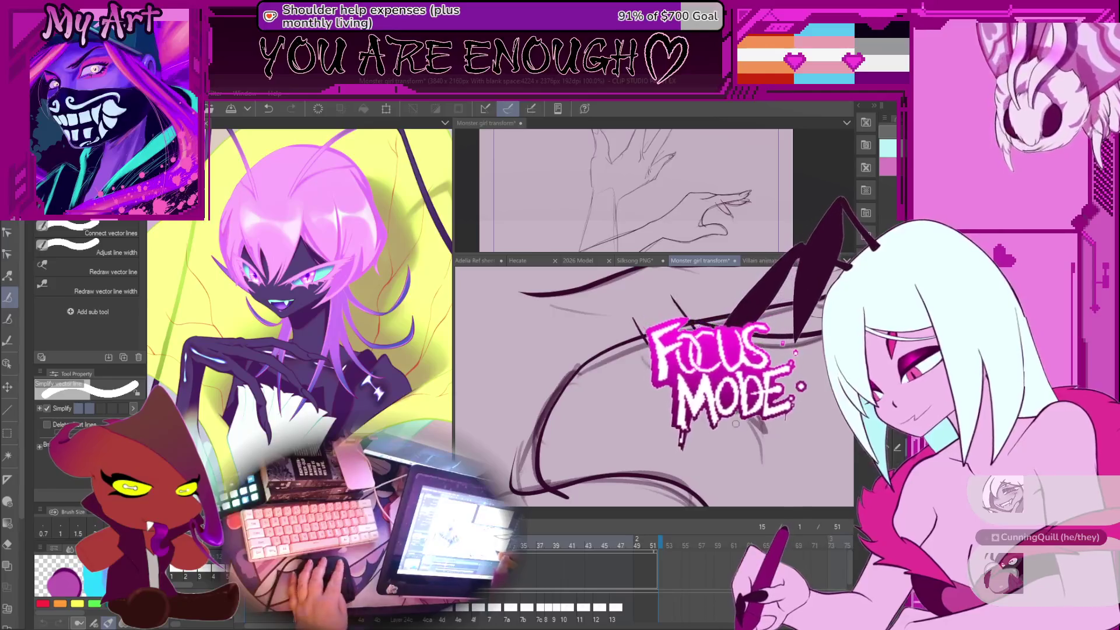
pyautogui.scroll(1, 738, 426)
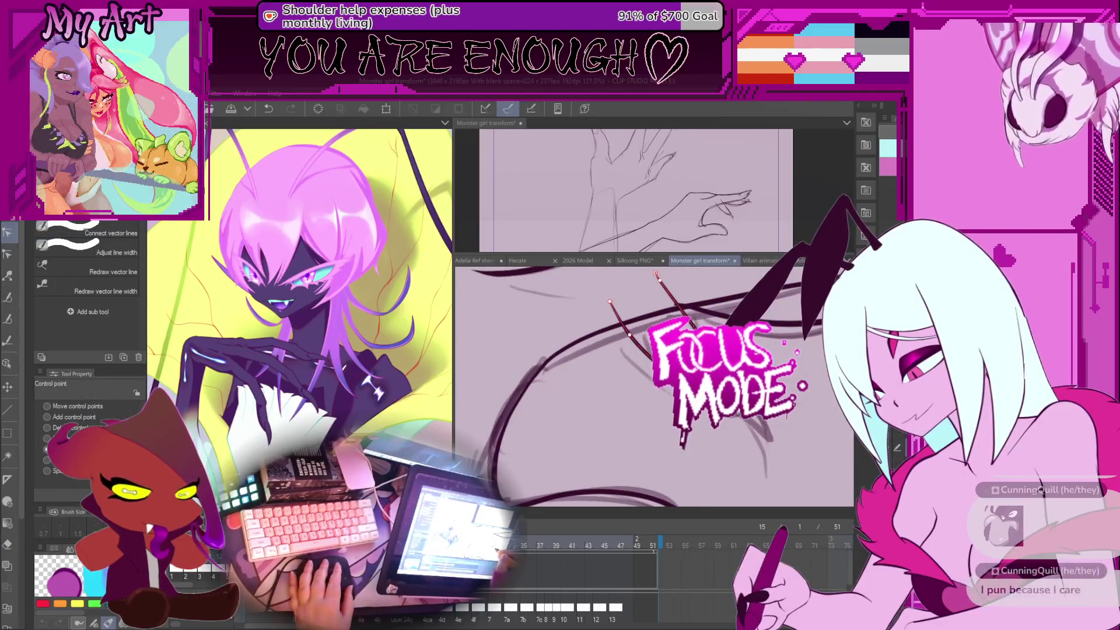
pyautogui.moveTo(732, 408); pyautogui.dragTo(771, 412)
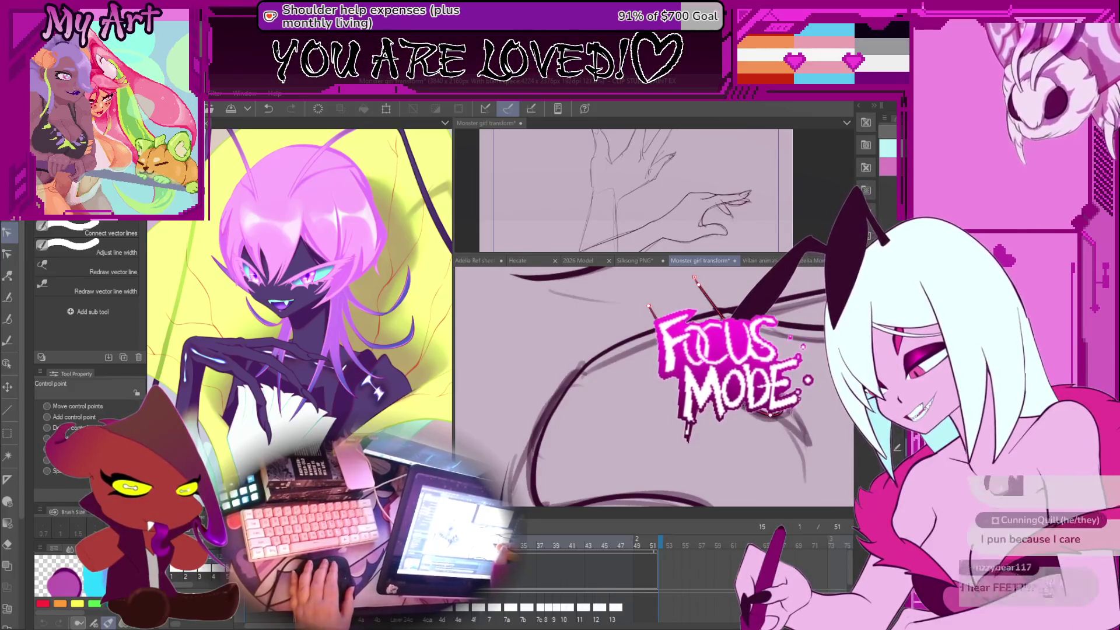
pyautogui.moveTo(697, 350)
pyautogui.mouseDown()
pyautogui.moveTo(677, 386)
pyautogui.moveTo(668, 379)
pyautogui.mouseUp()
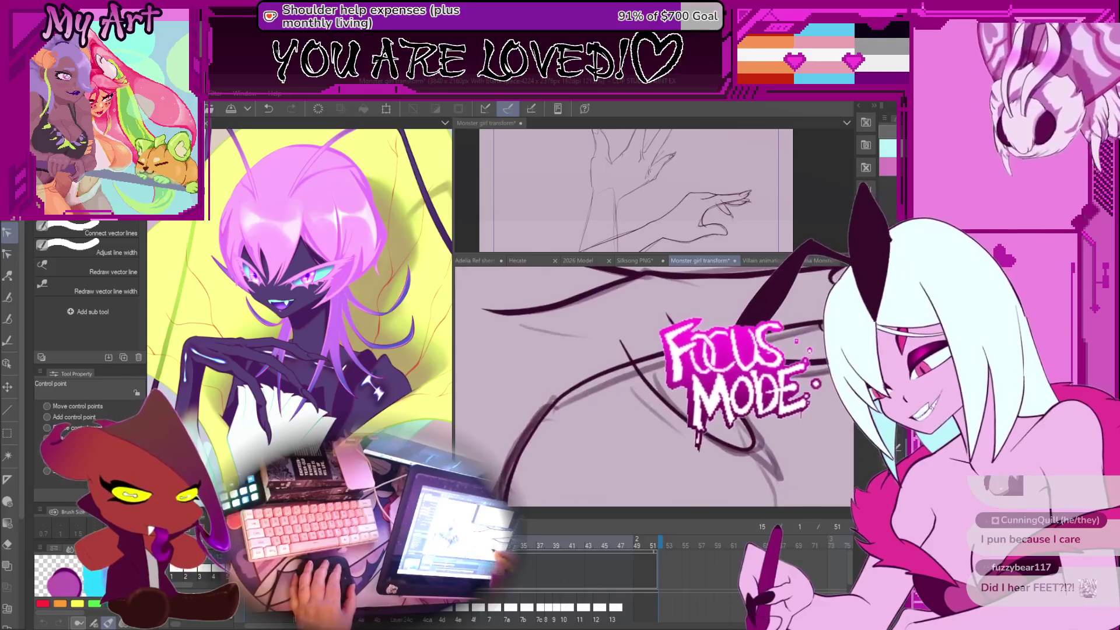
pyautogui.click(709, 439)
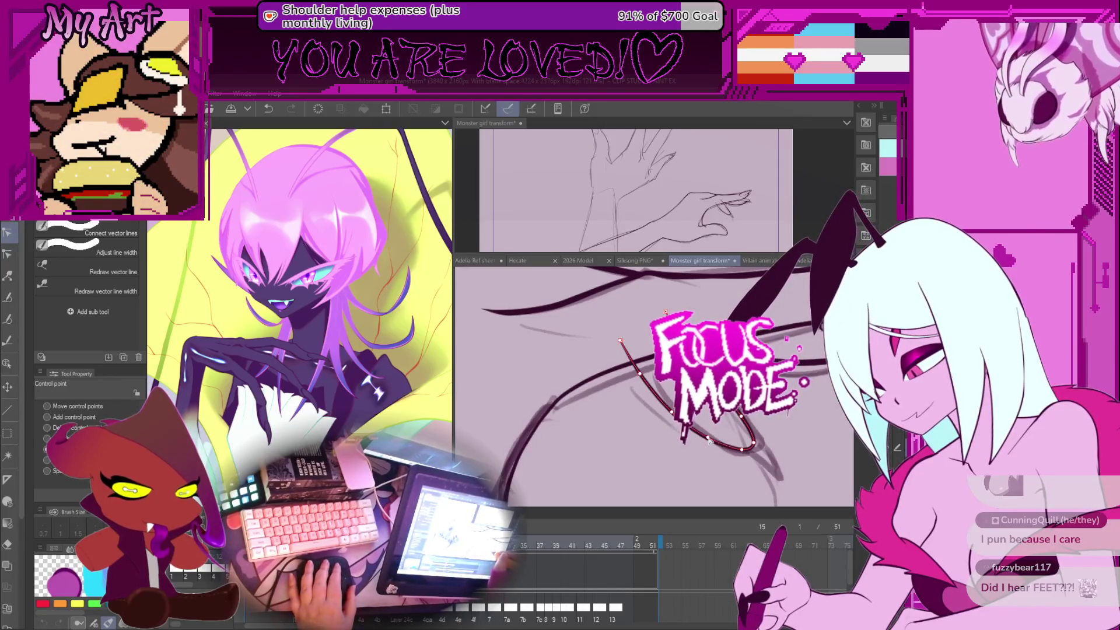
pyautogui.moveTo(709, 439); pyautogui.dragTo(674, 382)
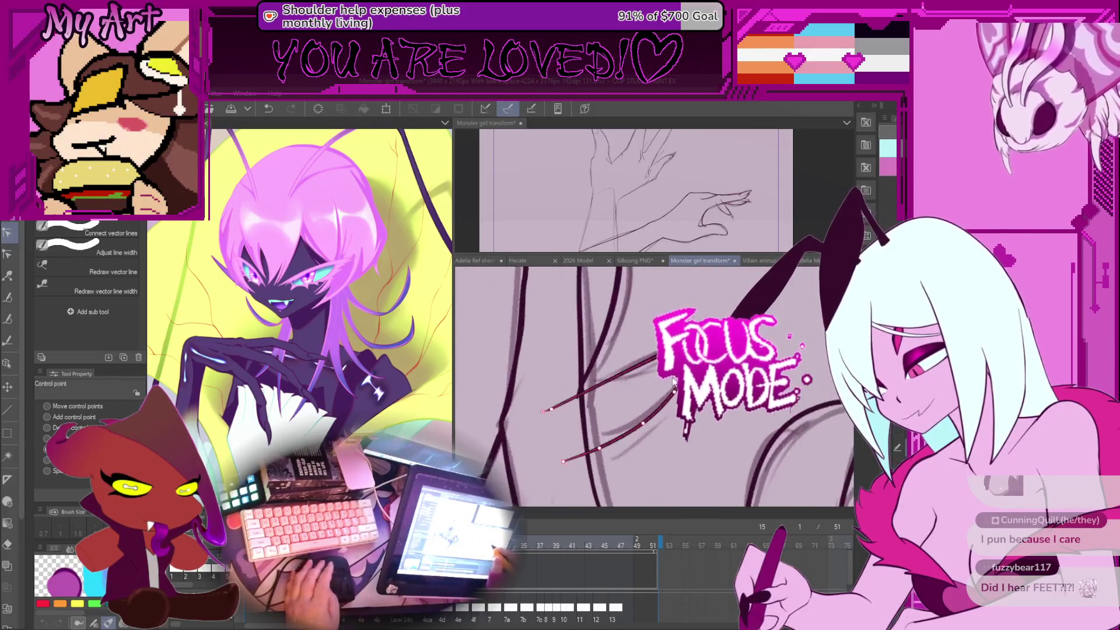
pyautogui.scroll(-5, 674, 382)
pyautogui.scroll(3, 642, 385)
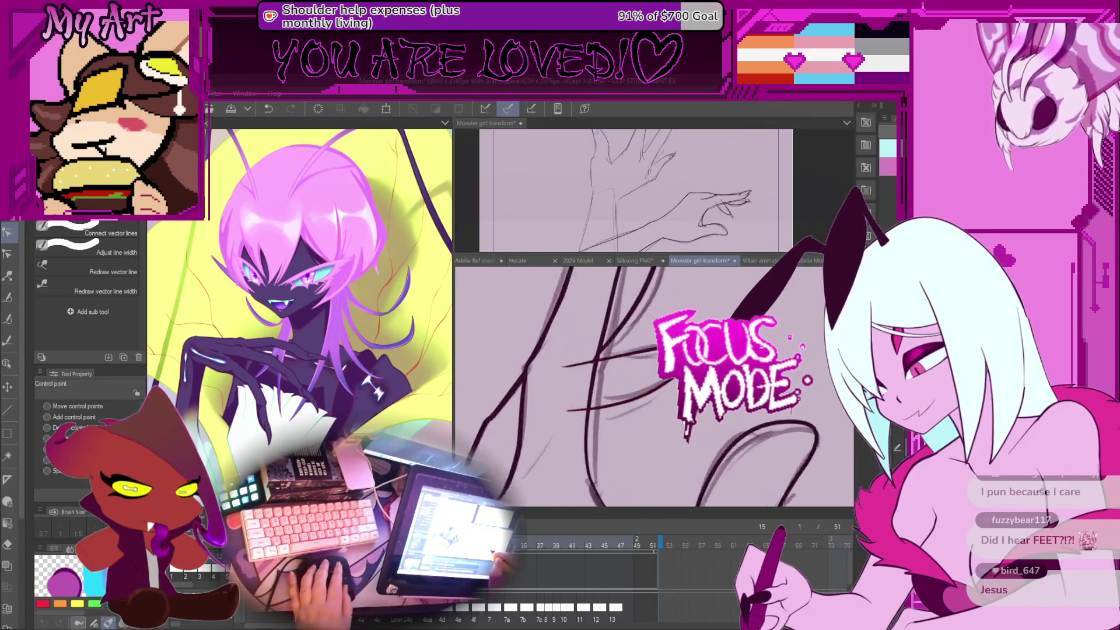
pyautogui.press('p')
pyautogui.moveTo(694, 432); pyautogui.dragTo(701, 420)
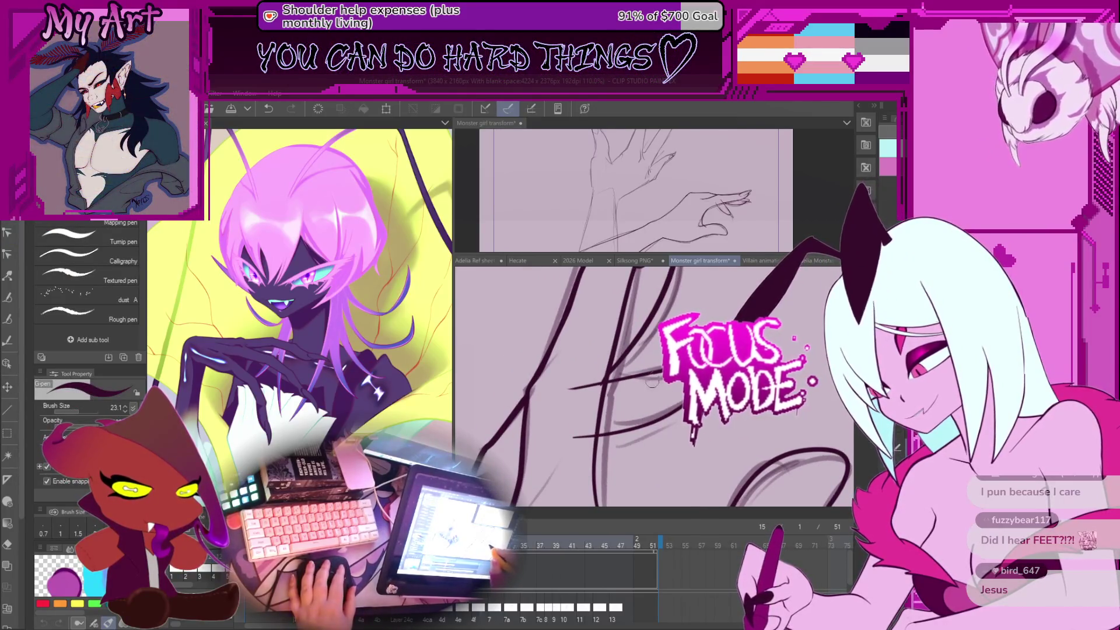
# Step: Zoom in on the finger lines and pick one with the Control point sub tool
pyautogui.press('e')
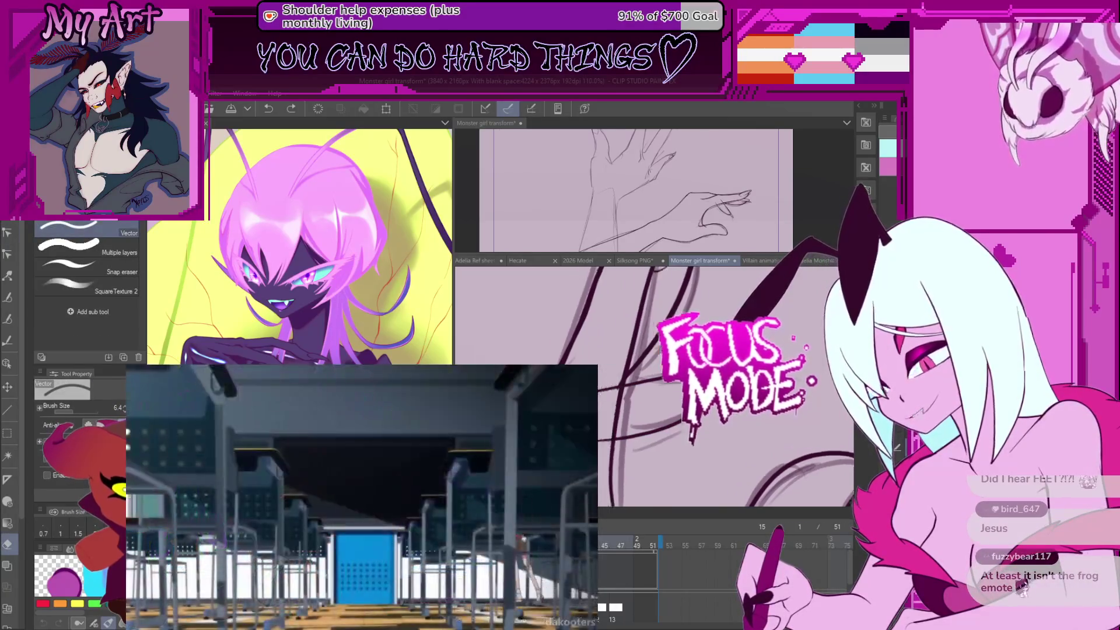
pyautogui.hotkey('ctrl', '+')
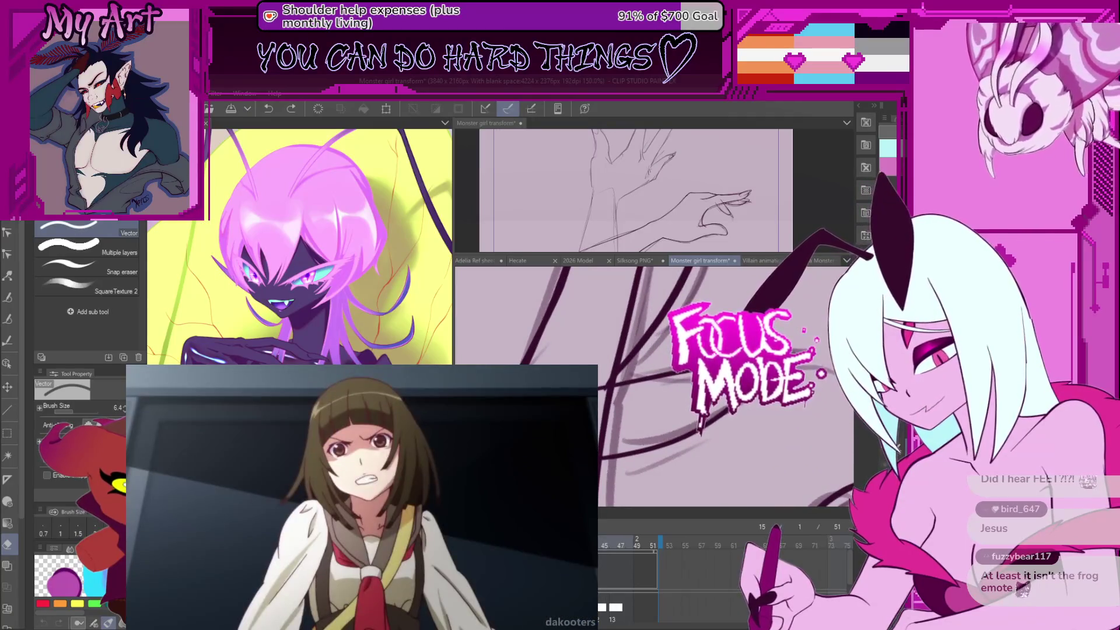
pyautogui.press('y')
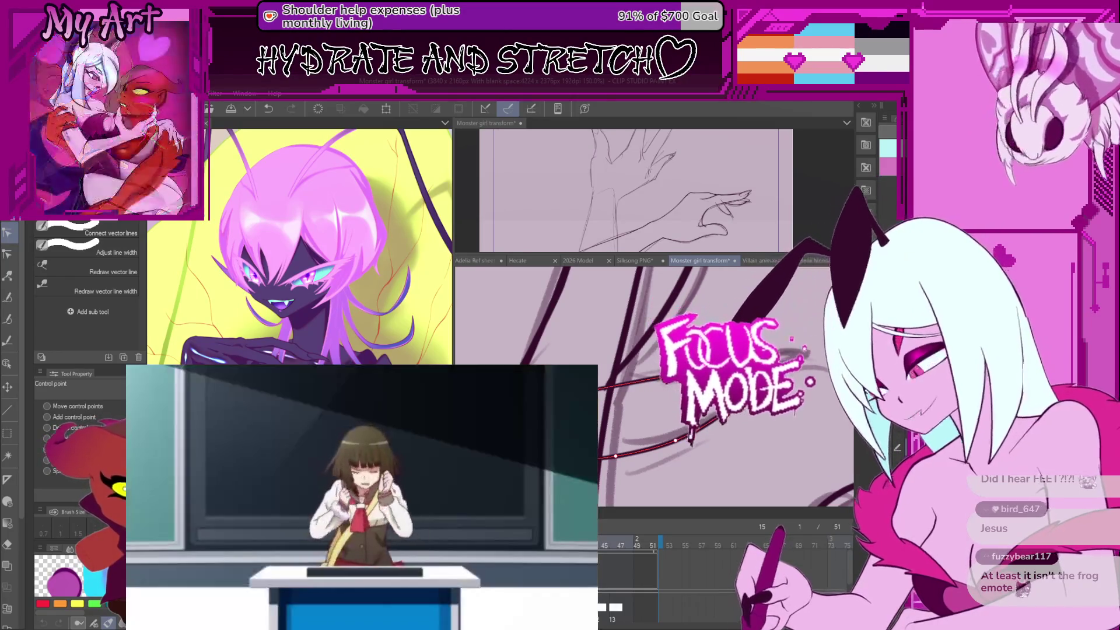
pyautogui.scroll(-1, 621, 444)
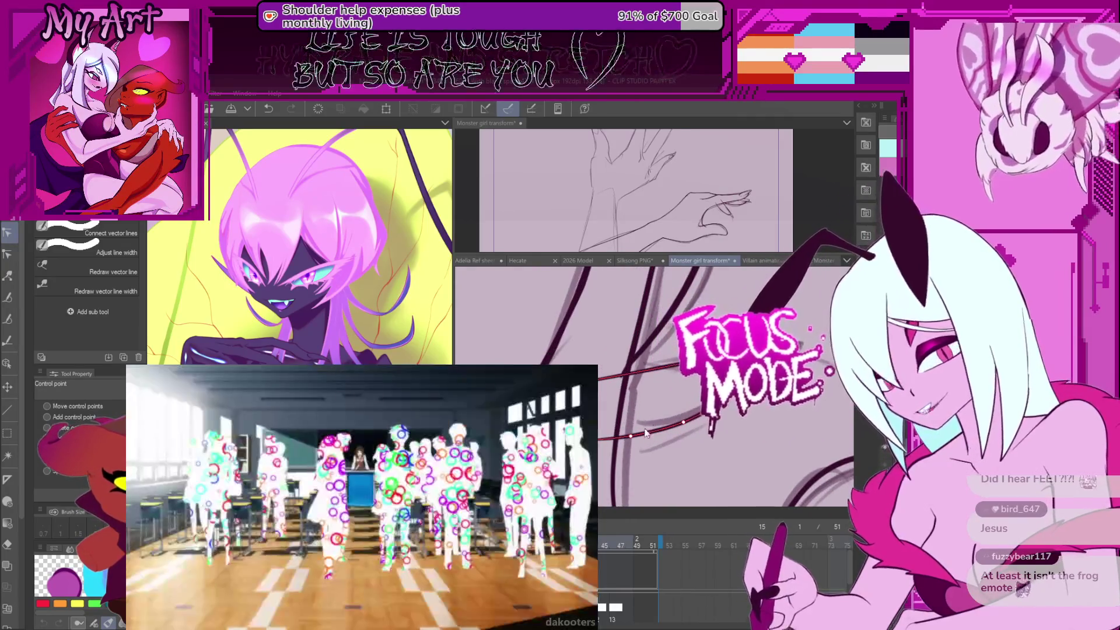
pyautogui.moveTo(622, 445); pyautogui.dragTo(634, 407)
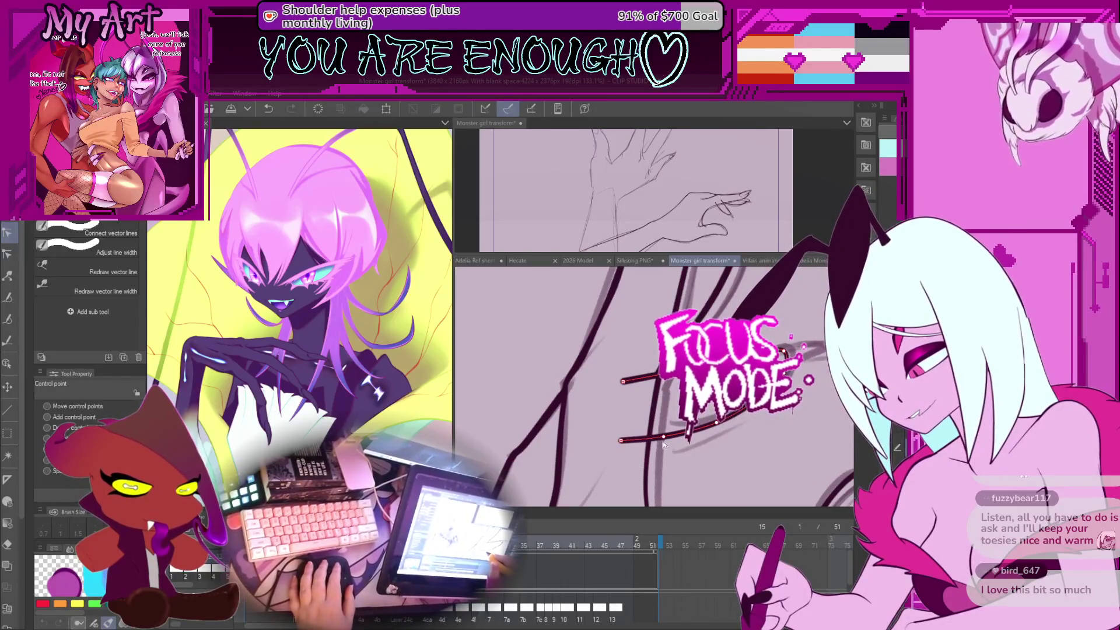
# Step: Clear the stroke selection and select the claw-finger stroke with the Object tool
pyautogui.moveTo(686, 429); pyautogui.dragTo(659, 451)
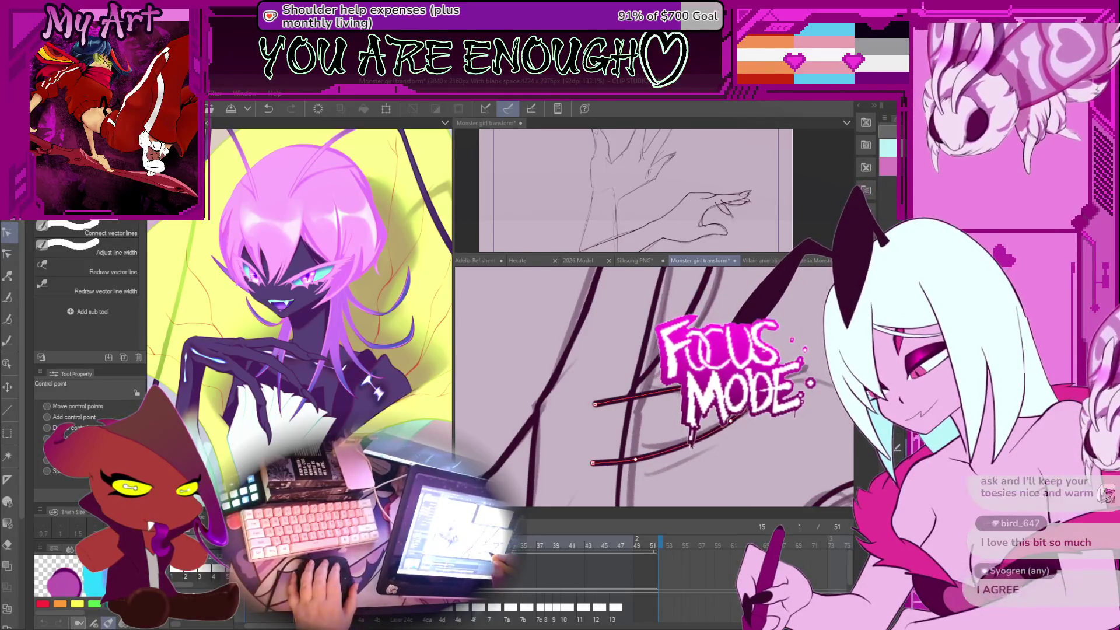
pyautogui.scroll(1, 689, 445)
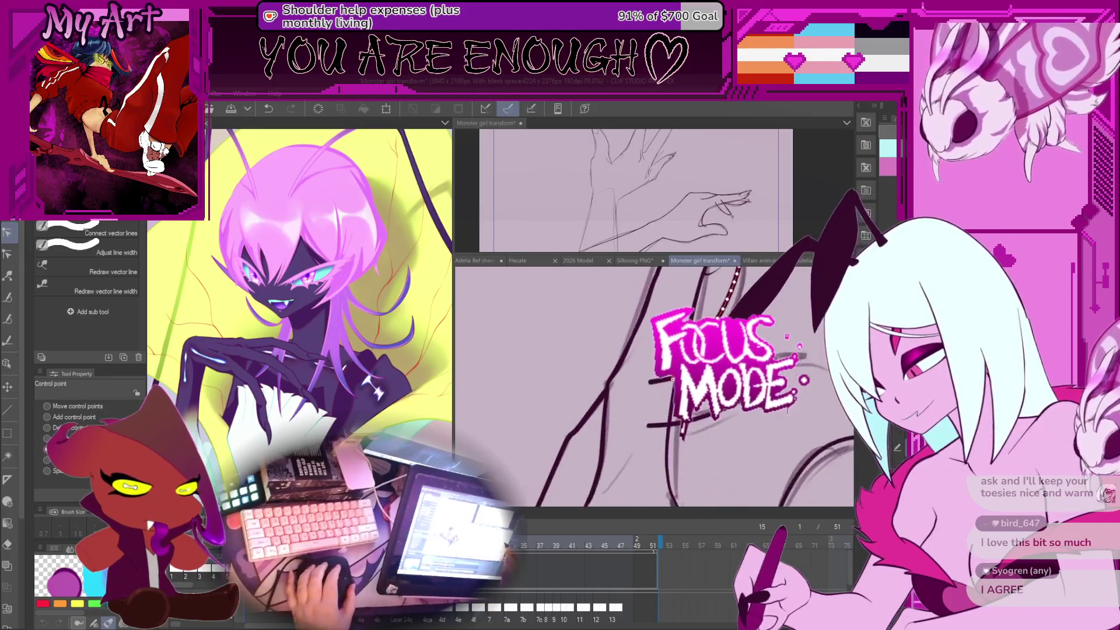
pyautogui.press('p')
pyautogui.scroll(-1, 653, 385)
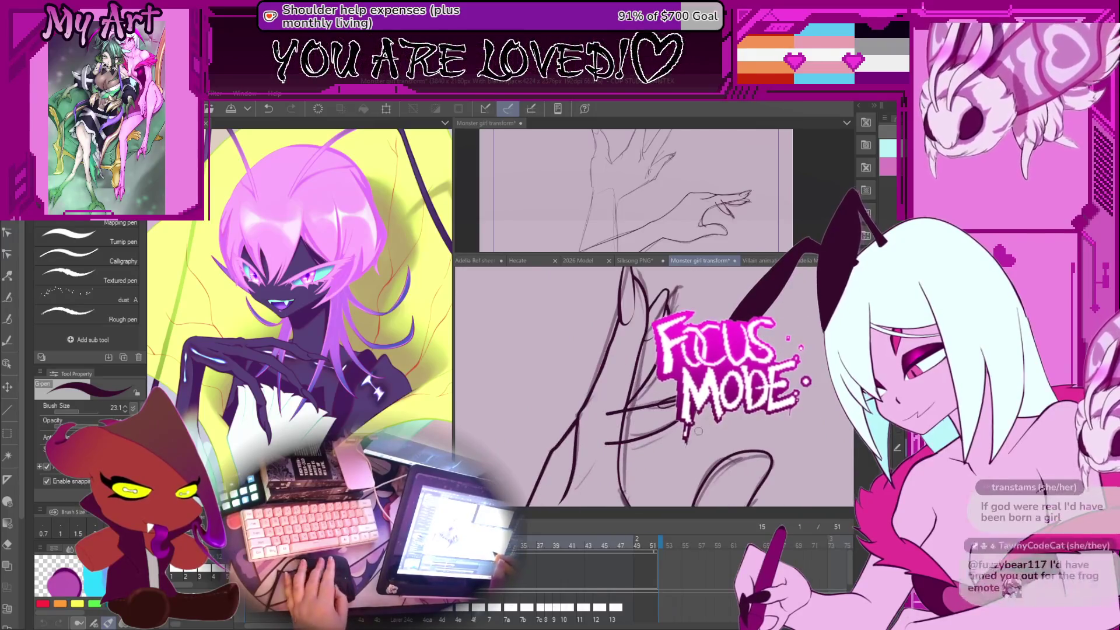
pyautogui.press('m')
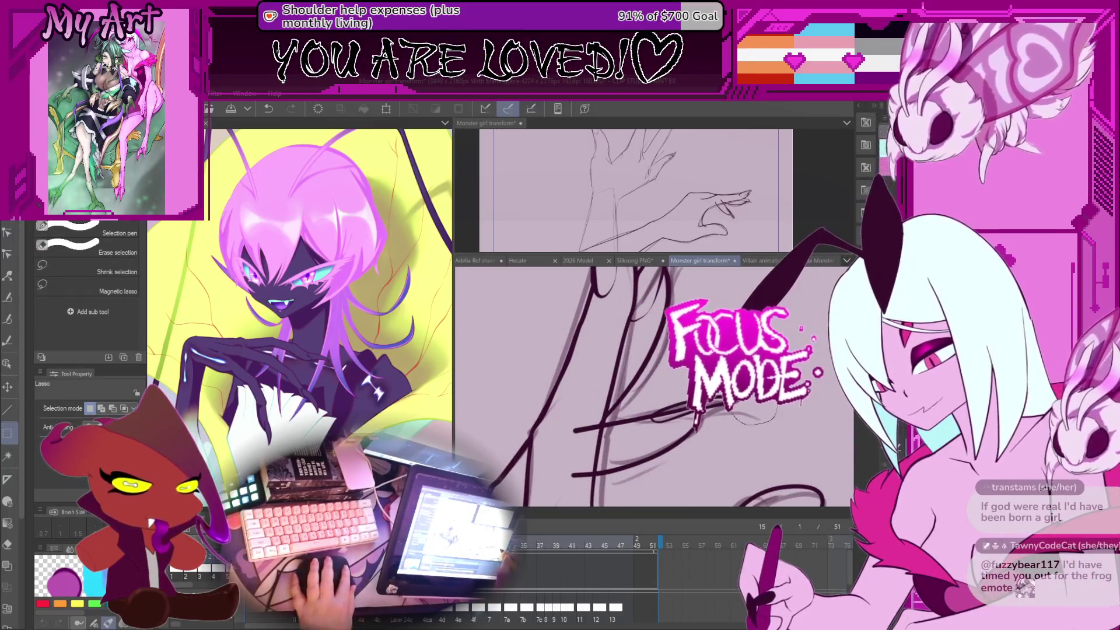
pyautogui.press('o')
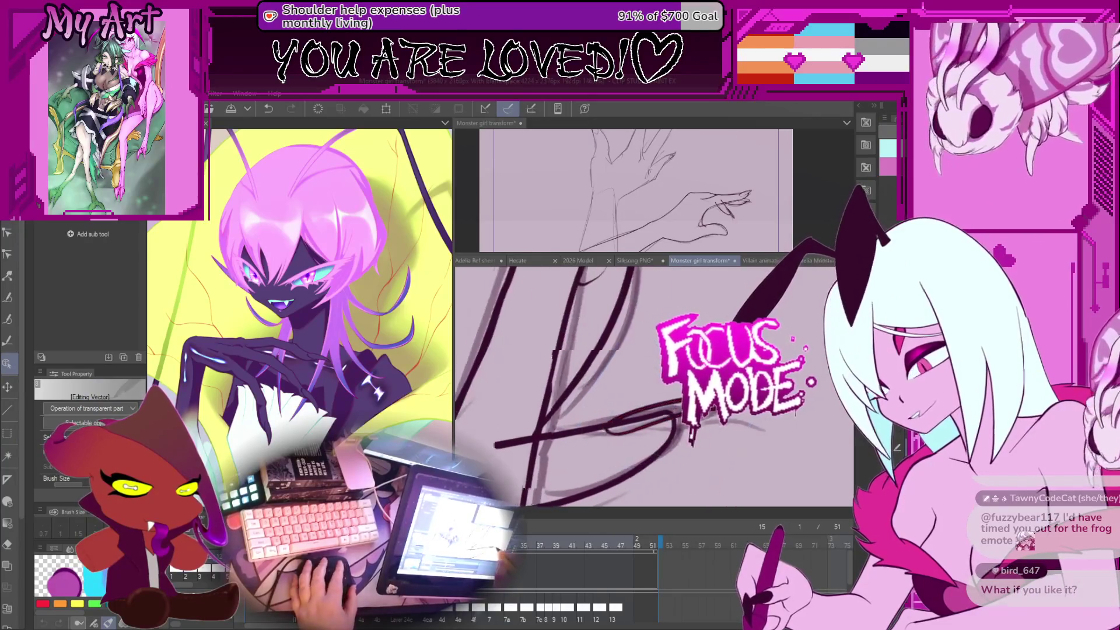
pyautogui.hotkey('ctrl', 'd')
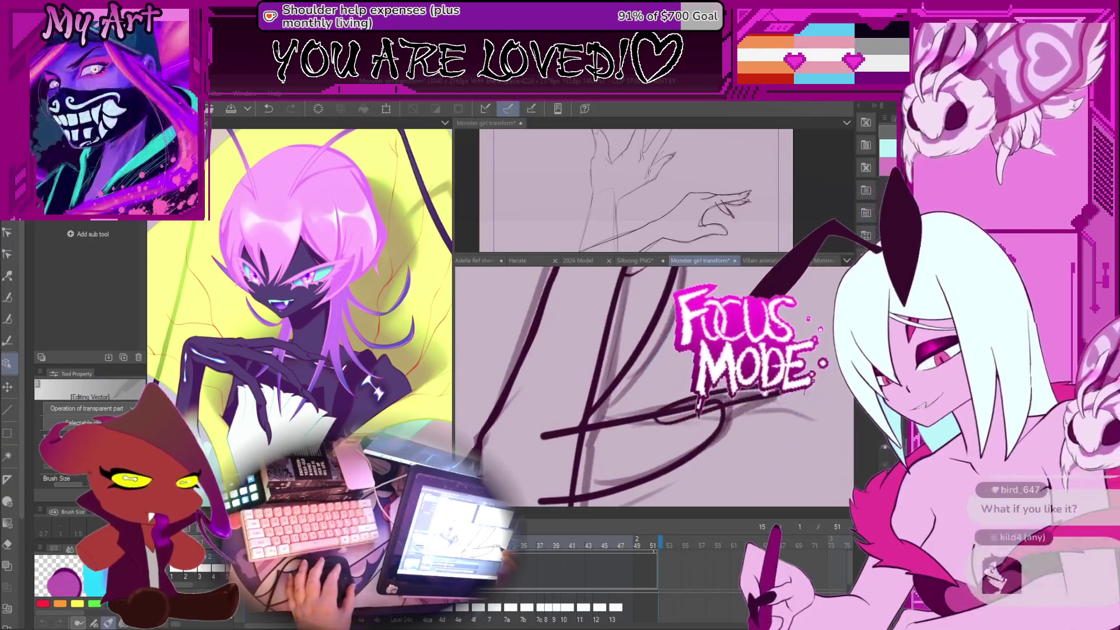
pyautogui.hotkey('ctrl', 'd')
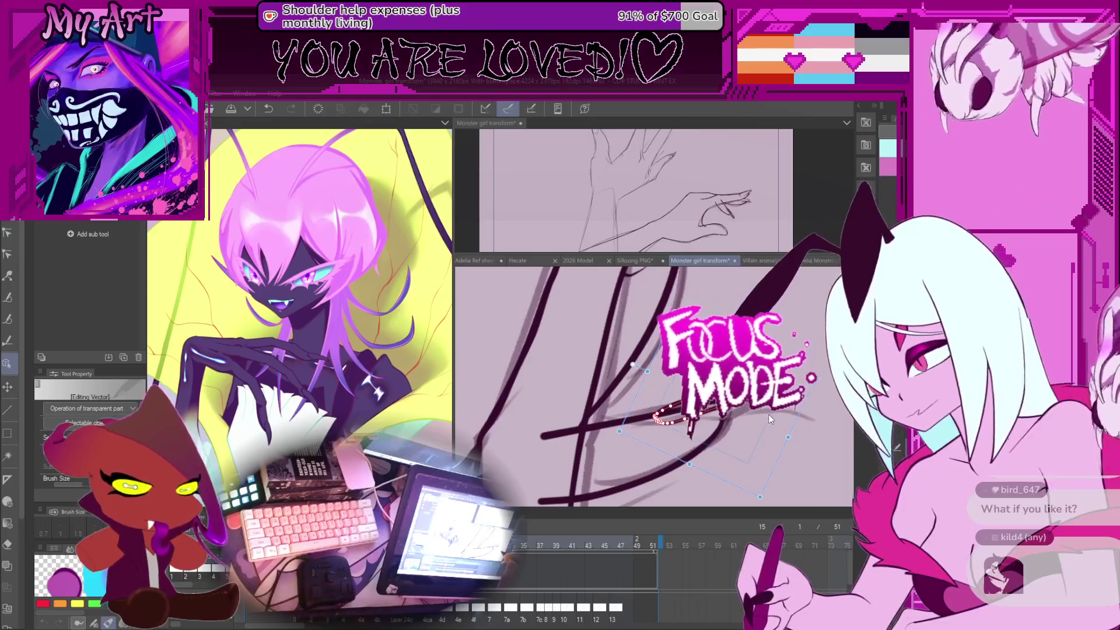
pyautogui.moveTo(775, 368); pyautogui.dragTo(807, 367)
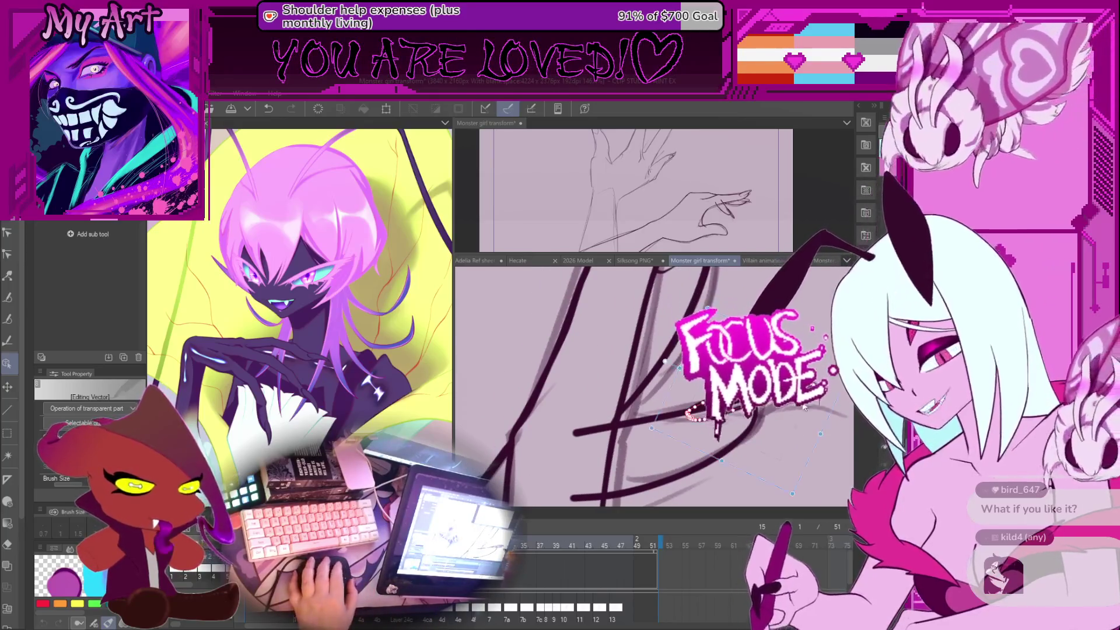
pyautogui.click(825, 390)
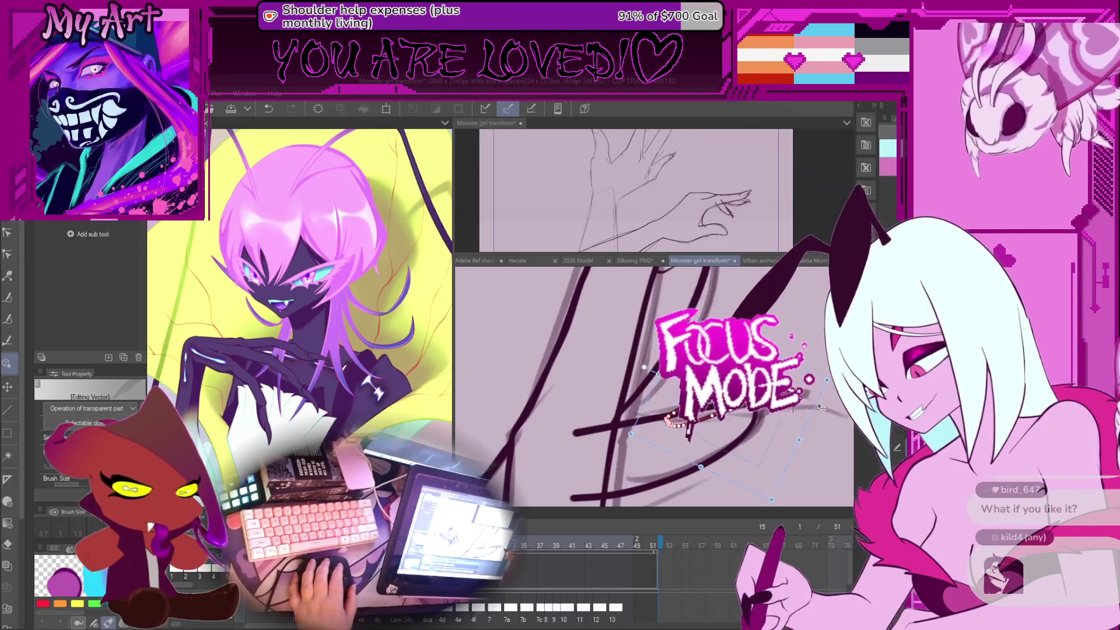
# Step: Save the Monster girl transform animation file
pyautogui.press('y')
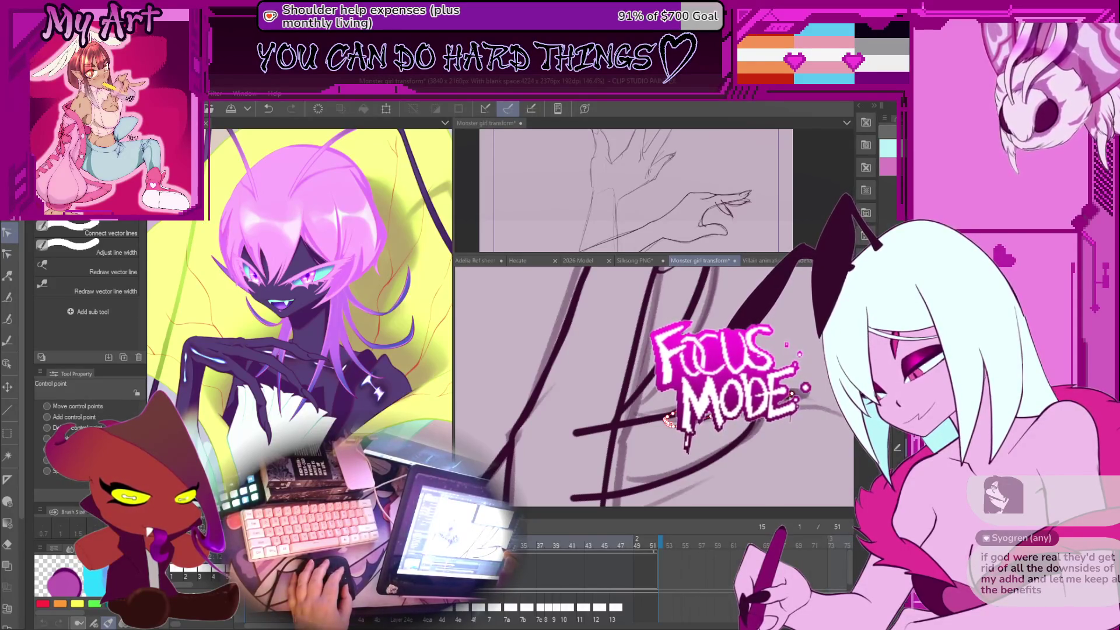
pyautogui.moveTo(642, 385); pyautogui.dragTo(674, 368)
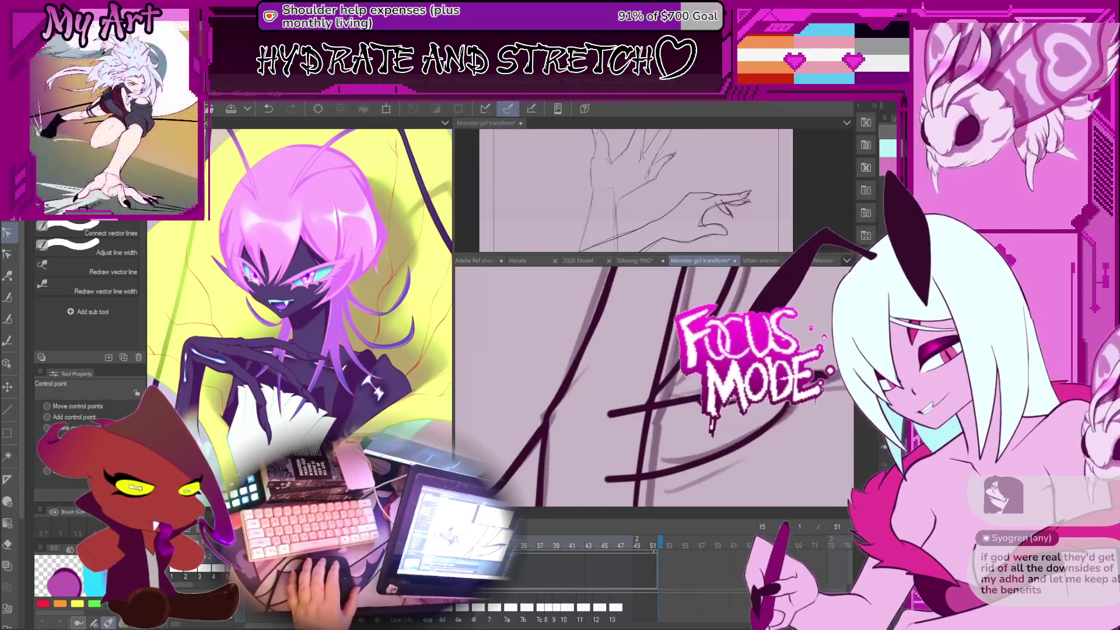
pyautogui.hotkey('ctrl', 's')
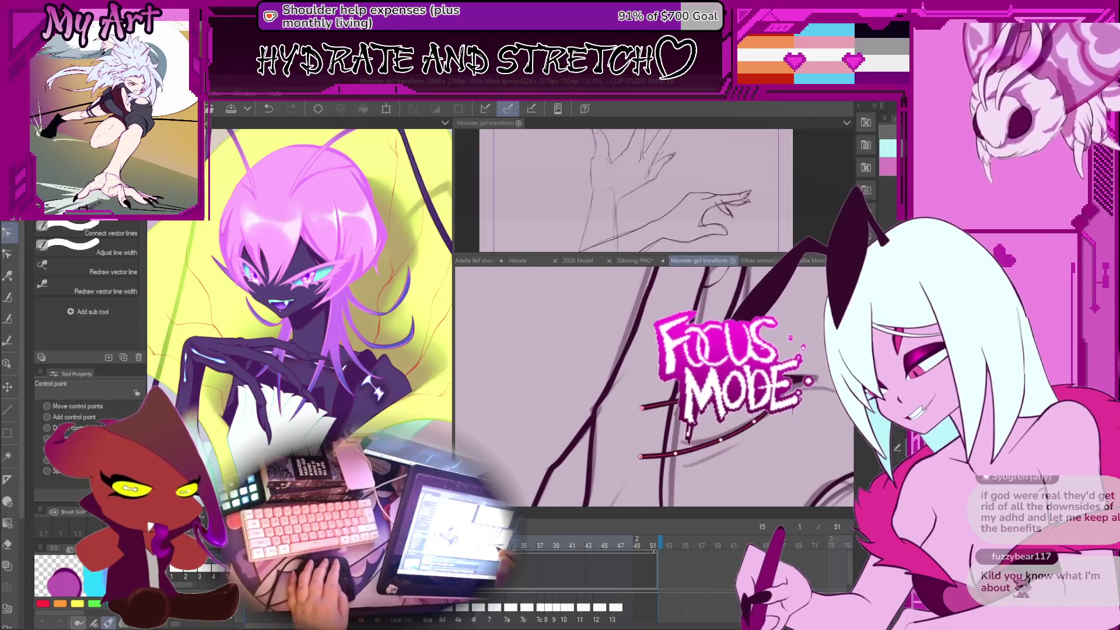
# Step: Reshape the end of the long horizontal finger stroke and select the long curving stroke
pyautogui.moveTo(578, 416); pyautogui.dragTo(707, 406)
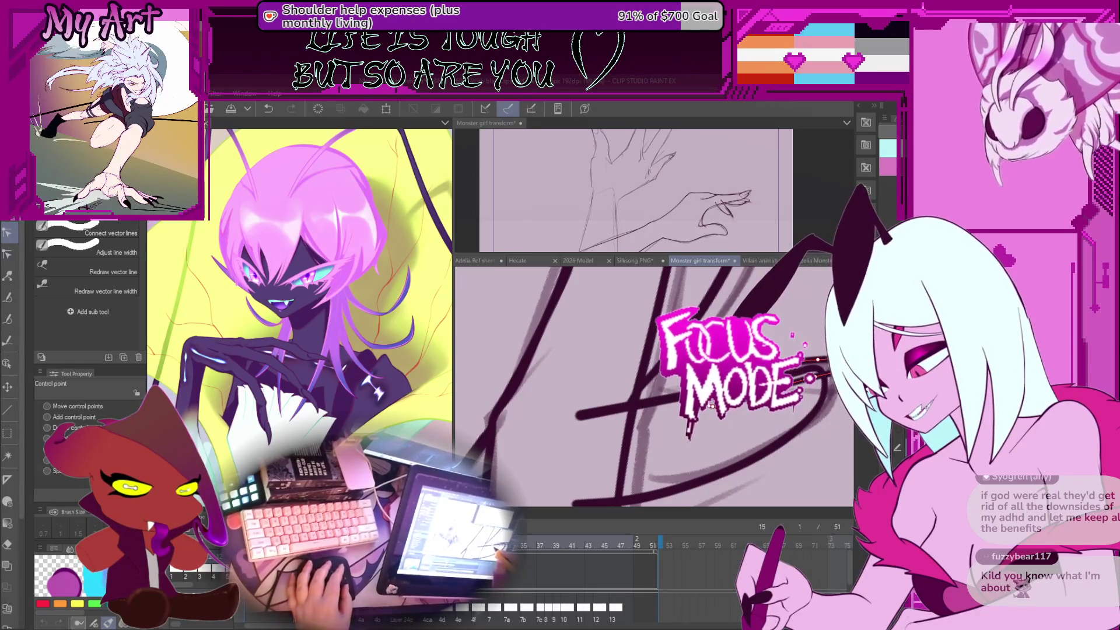
pyautogui.scroll(2, 654, 385)
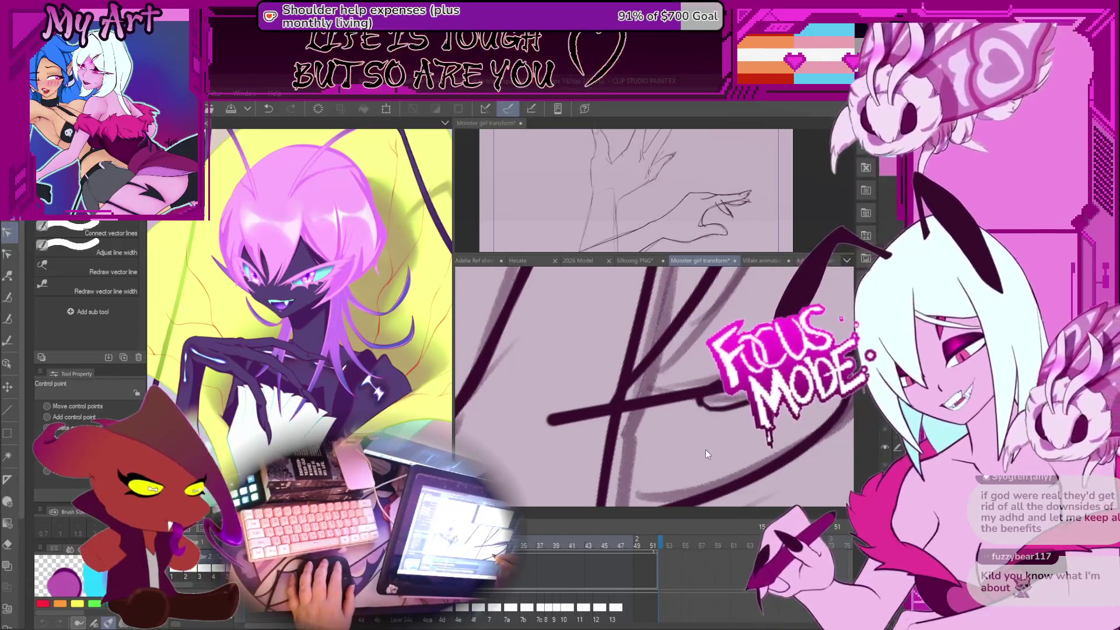
pyautogui.click(718, 400)
pyautogui.scroll(3, 715, 408)
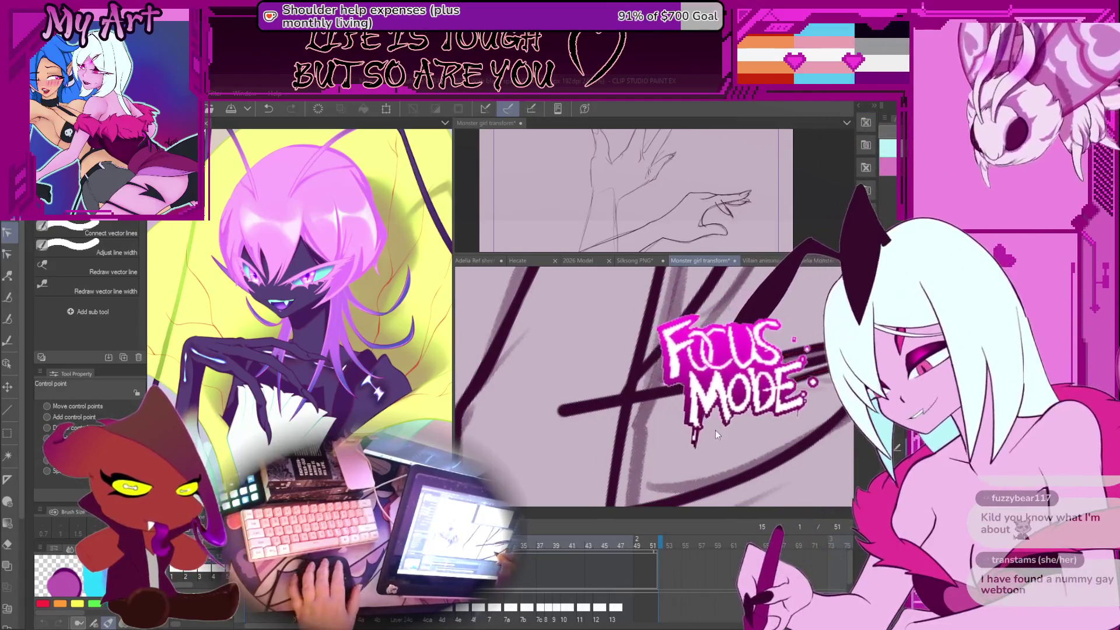
pyautogui.scroll(-2, 690, 416)
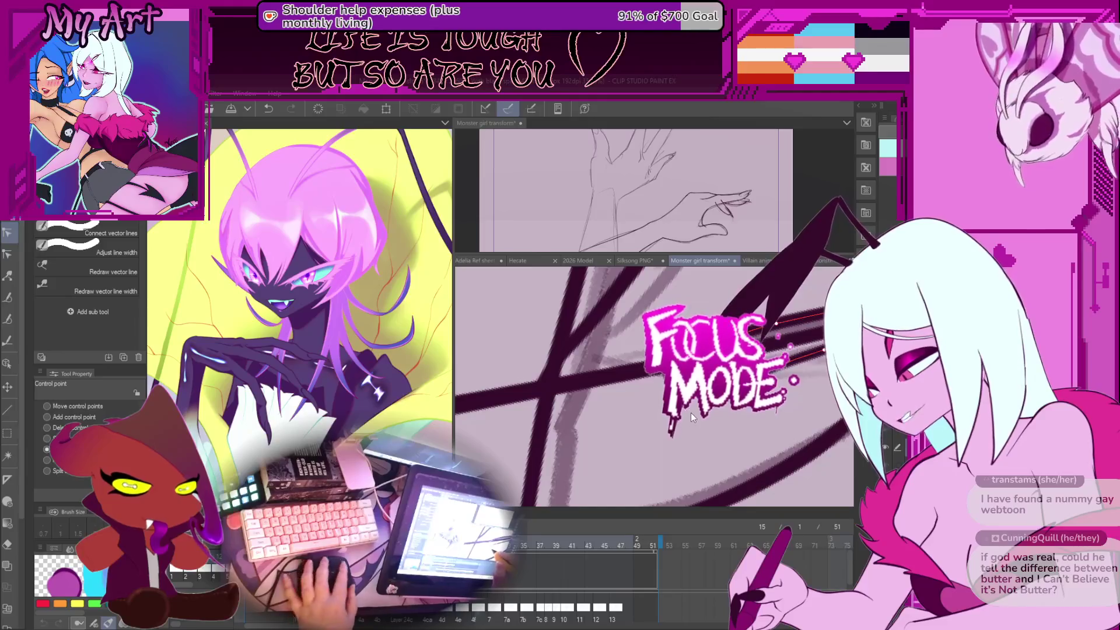
pyautogui.click(88, 248)
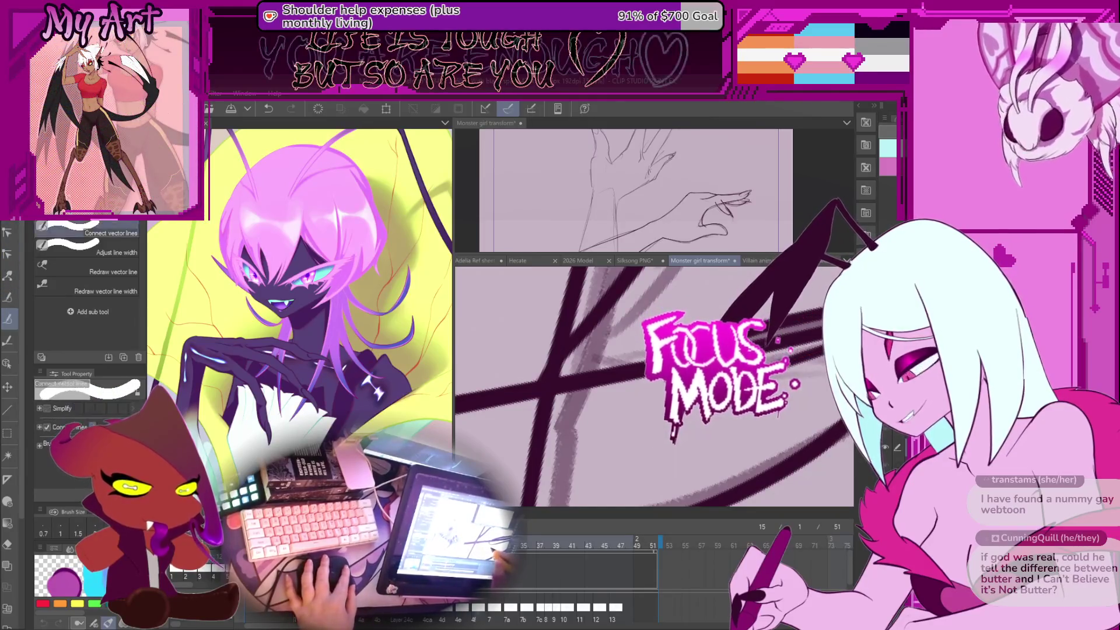
# Step: Drag the claw loop's control points to stretch it far to the right, then check the thin reddish stroke
pyautogui.click(88, 231)
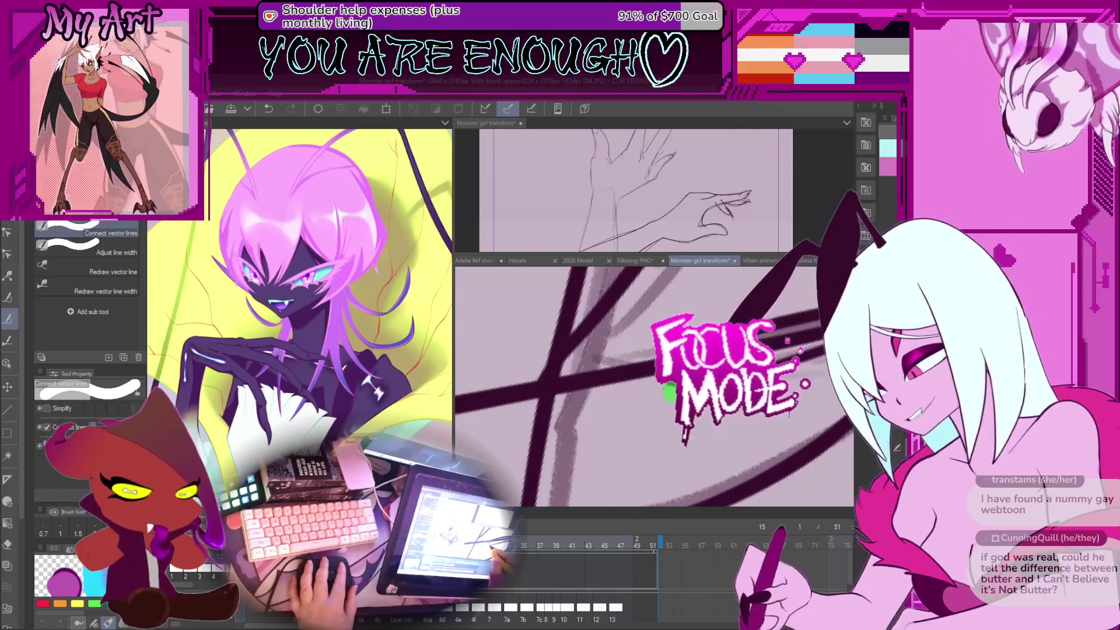
pyautogui.press('y')
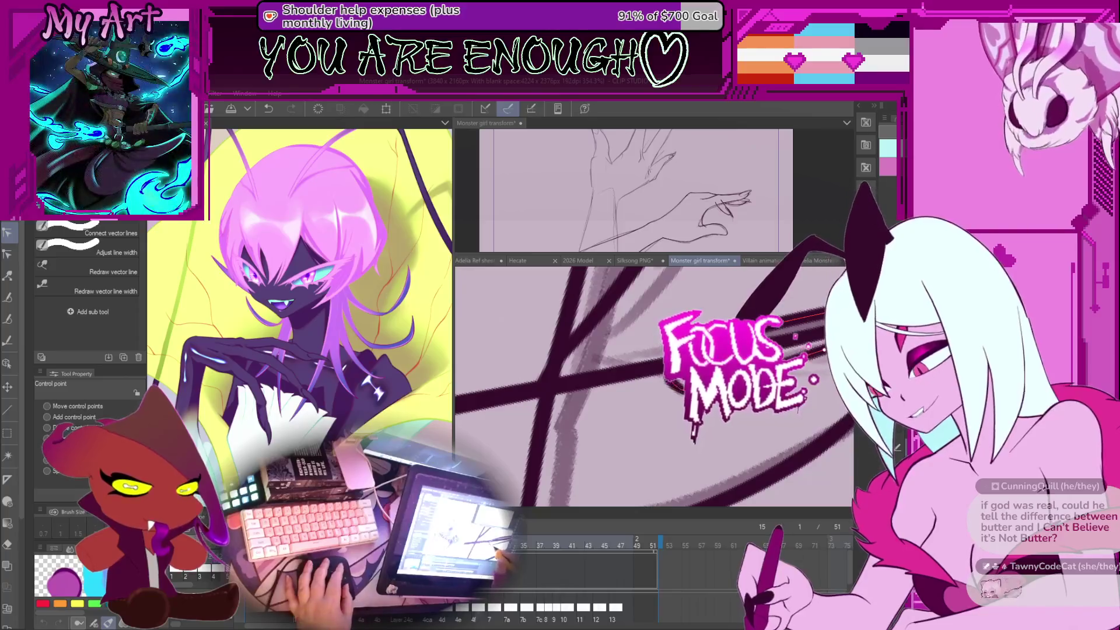
pyautogui.moveTo(624, 365); pyautogui.dragTo(573, 397)
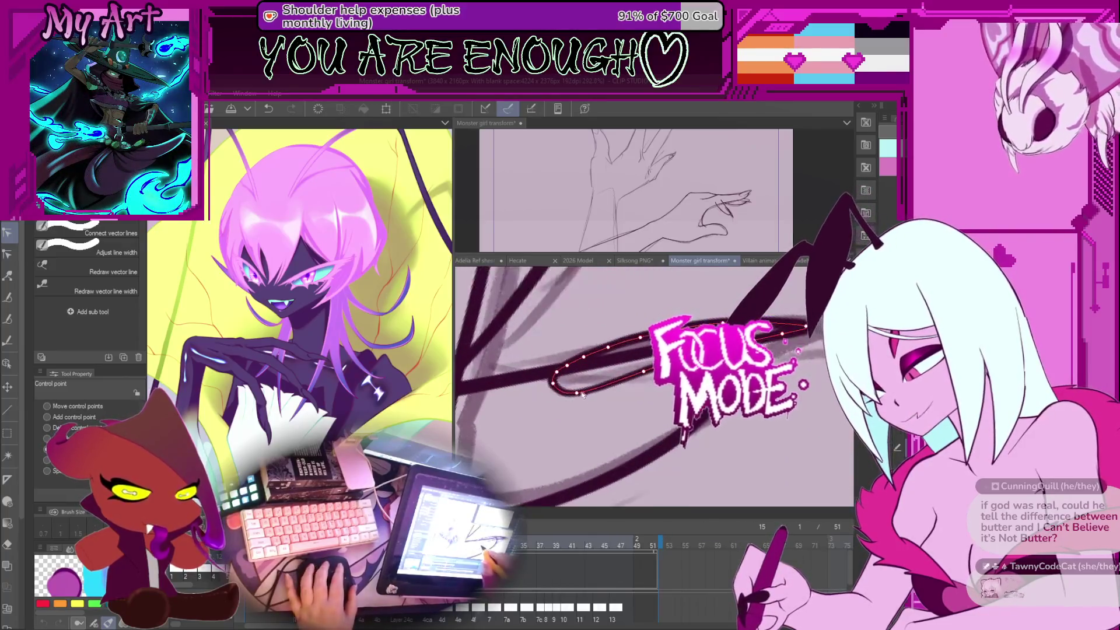
pyautogui.scroll(-1, 569, 395)
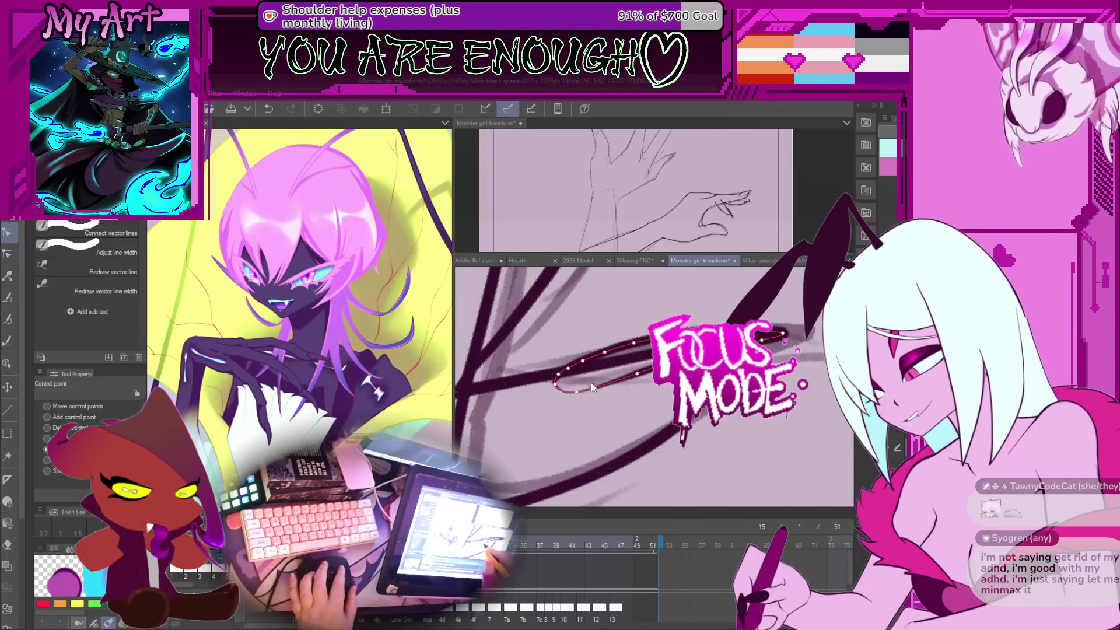
pyautogui.scroll(-5, 592, 386)
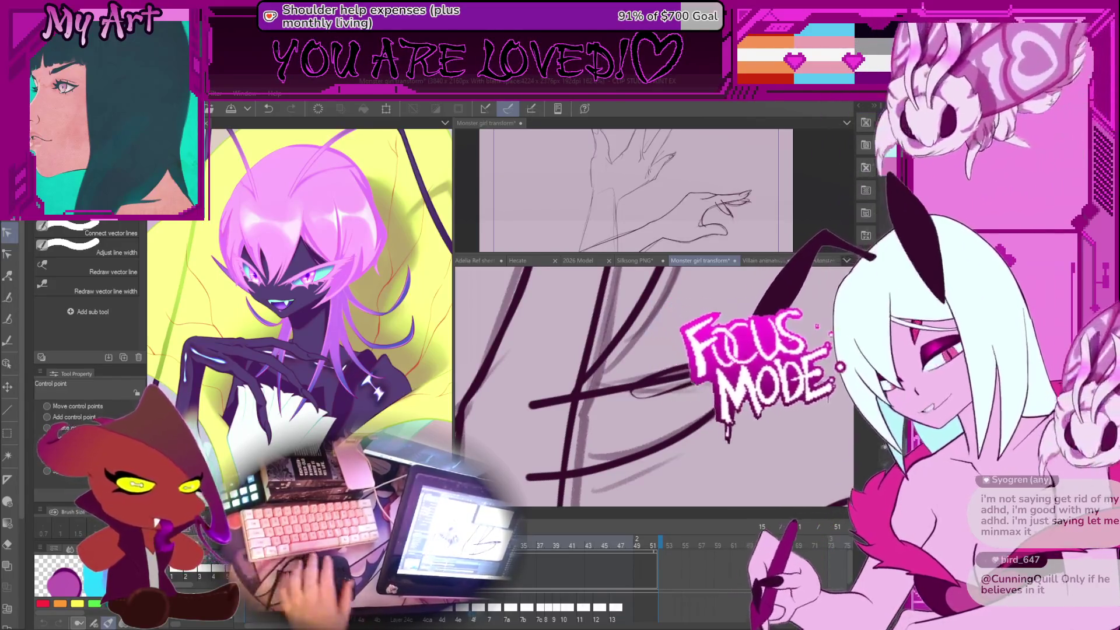
pyautogui.scroll(-2, 653, 385)
pyautogui.scroll(3, 654, 385)
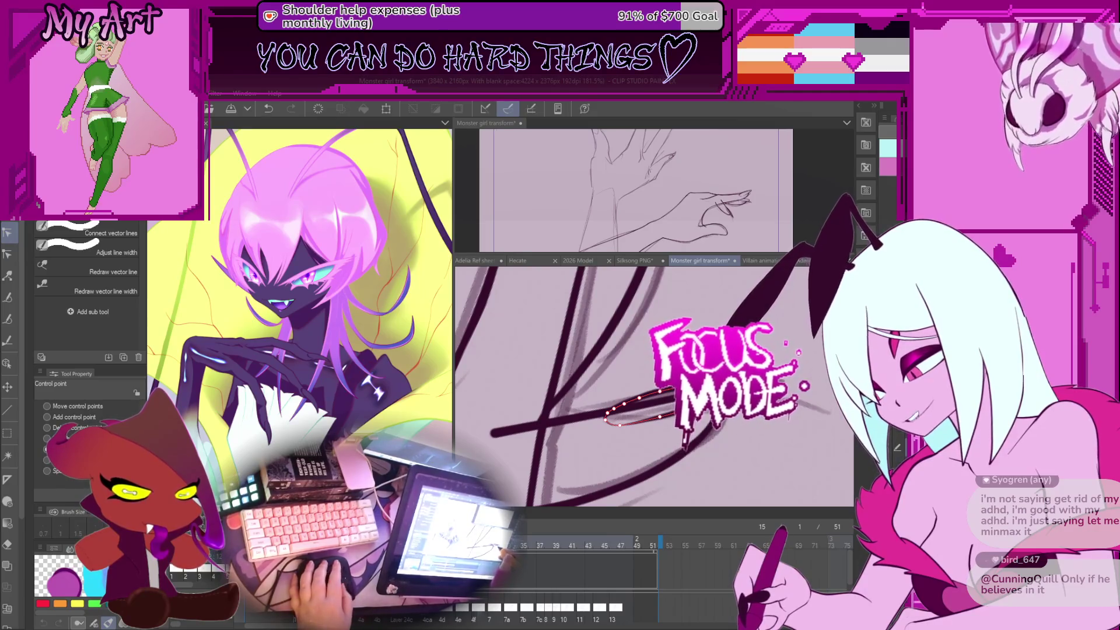
pyautogui.click(642, 409)
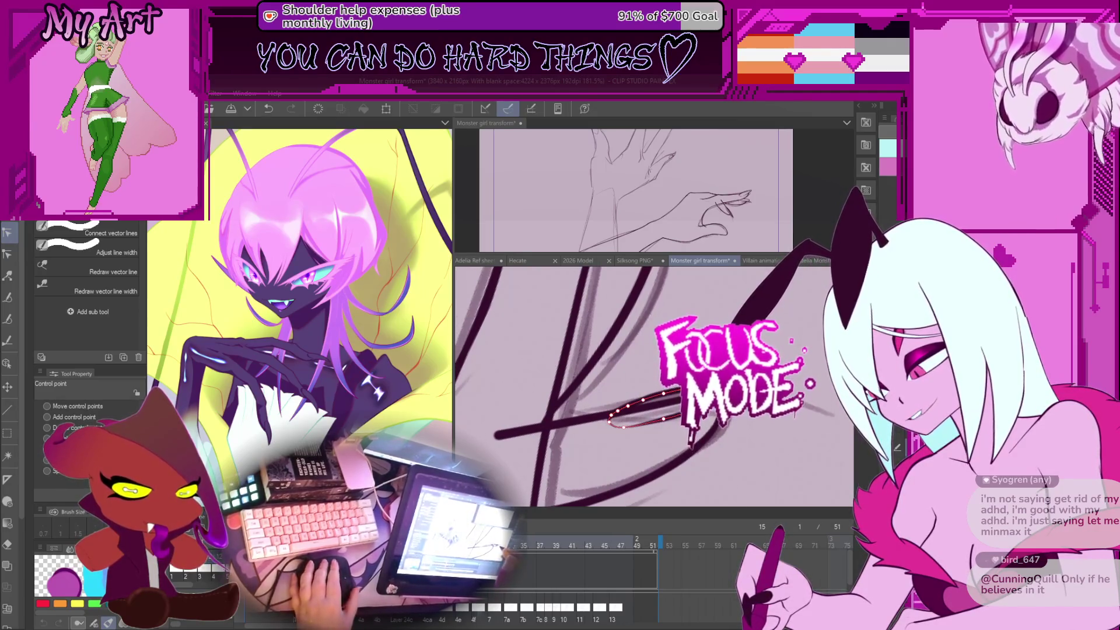
pyautogui.click(621, 457)
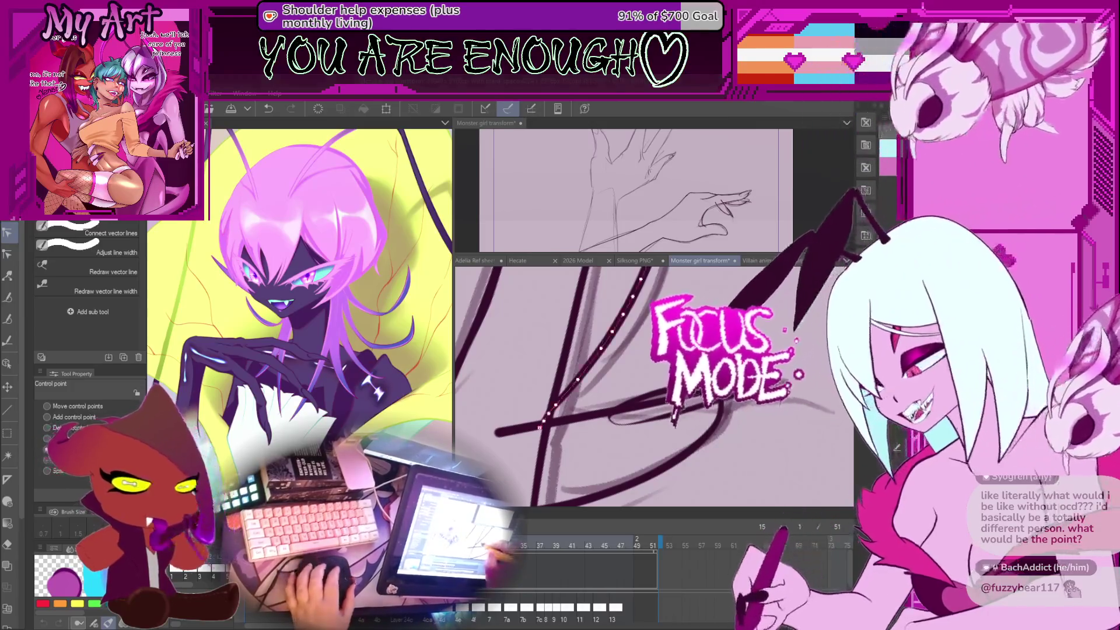
pyautogui.hotkey('ctrl', '-')
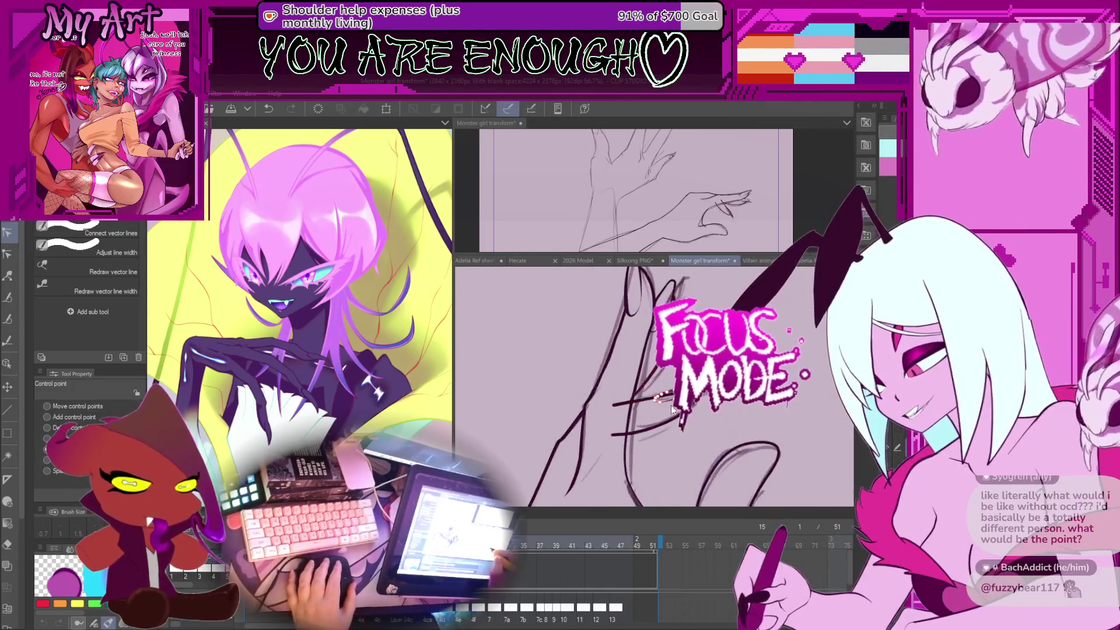
pyautogui.hotkey('ctrl', '-')
pyautogui.hotkey('ctrl', '-')
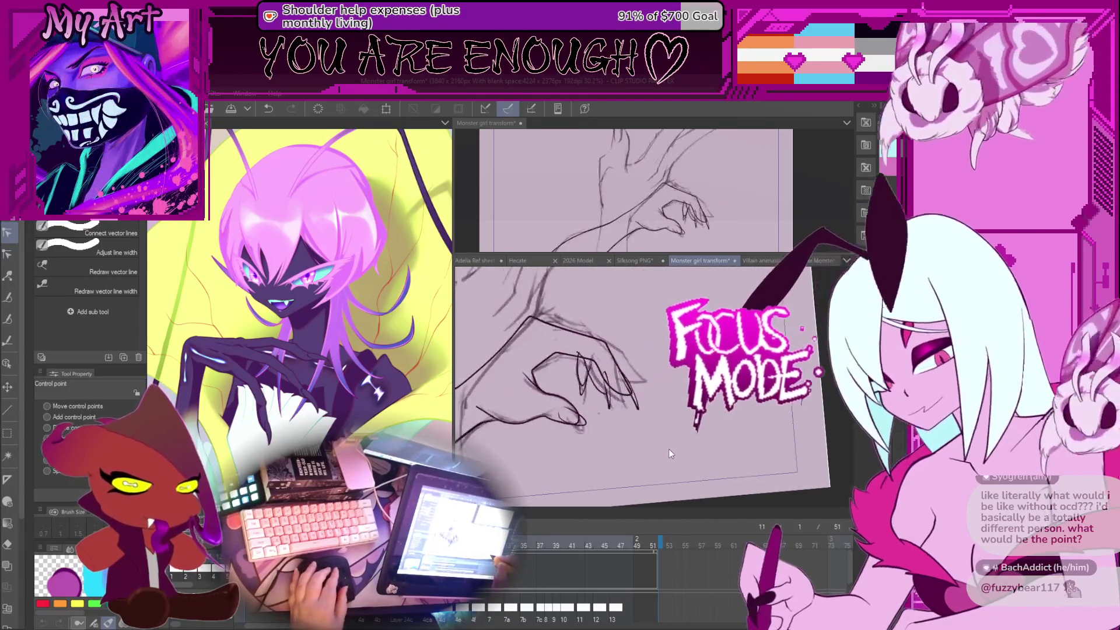
pyautogui.hotkey('ctrl', '+')
pyautogui.hotkey('ctrl', '+')
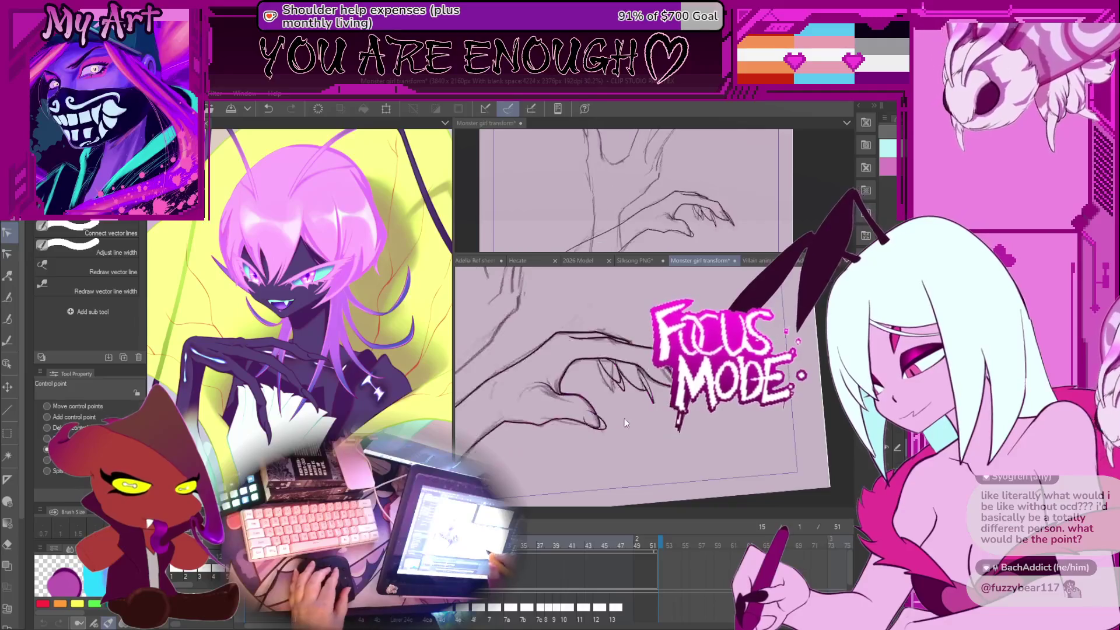
pyautogui.click(641, 431)
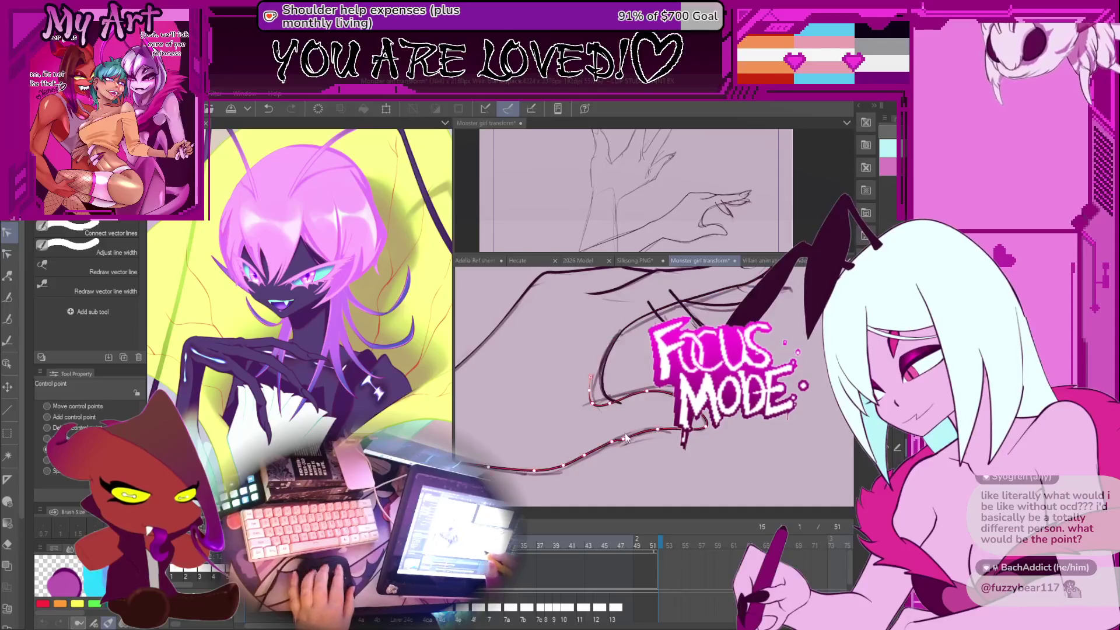
pyautogui.hotkey('ctrl', 'z')
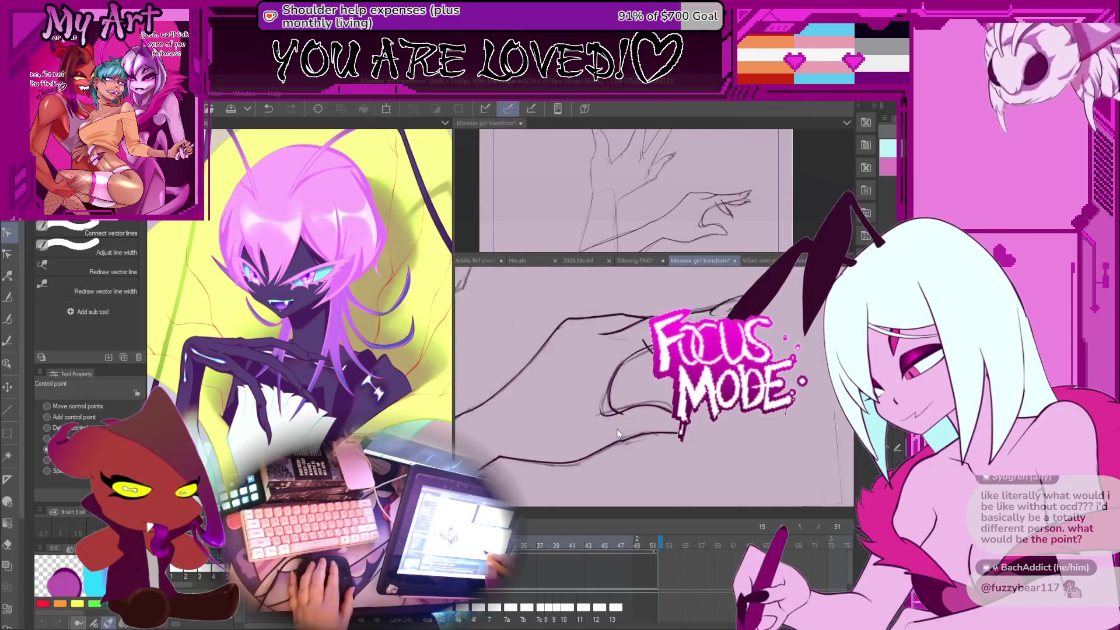
pyautogui.moveTo(619, 434)
pyautogui.mouseDown()
pyautogui.moveTo(628, 455)
pyautogui.moveTo(698, 422)
pyautogui.moveTo(663, 446)
pyautogui.mouseUp()
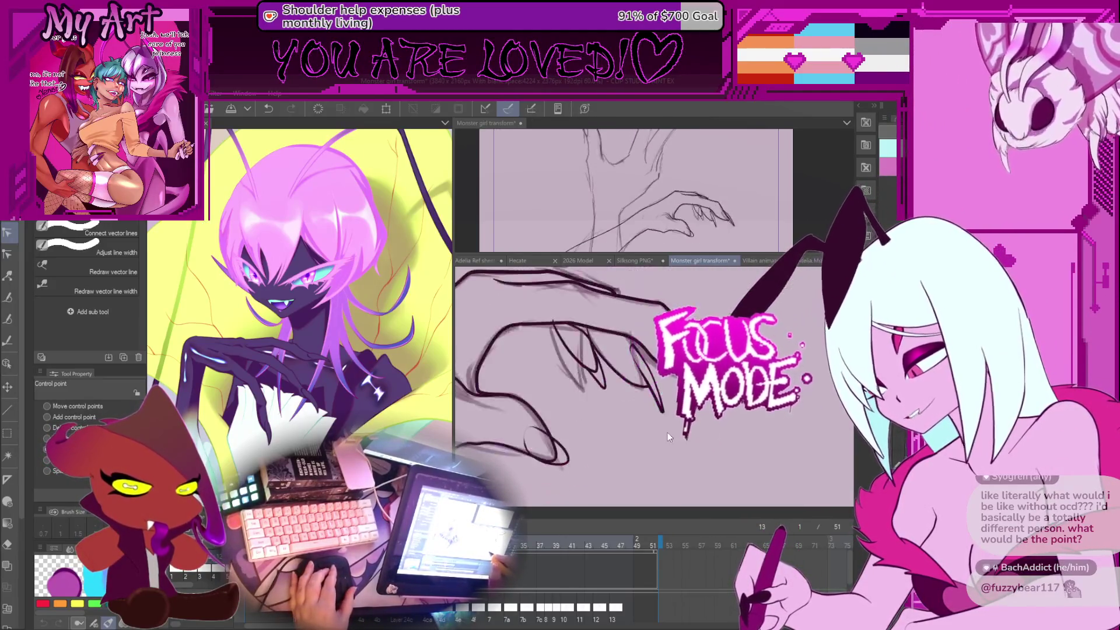
pyautogui.press('Left')
pyautogui.press('Left')
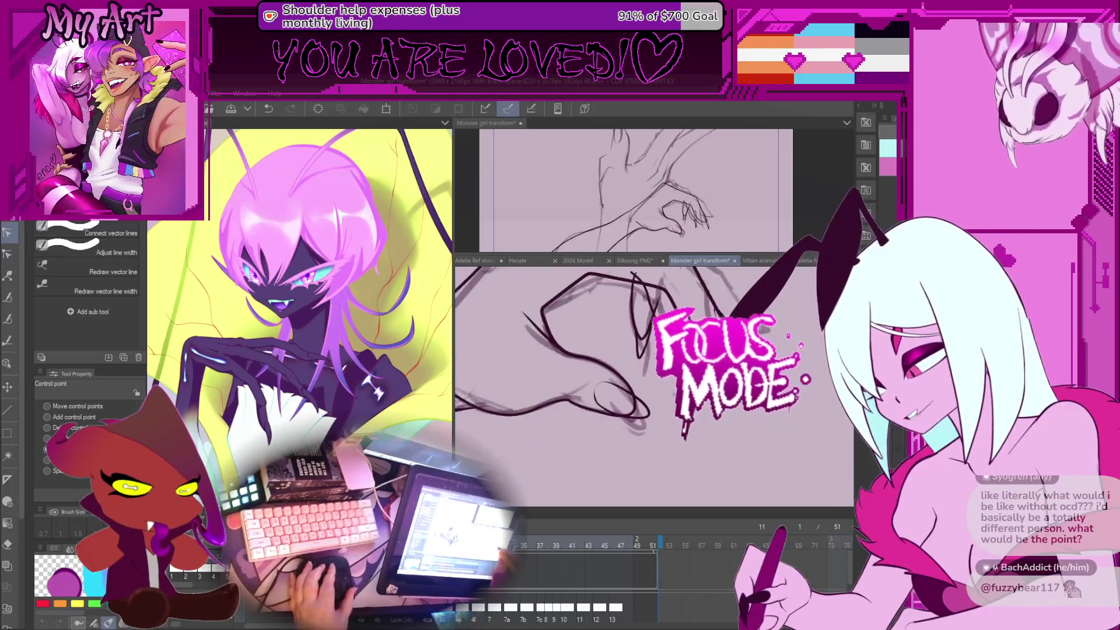
pyautogui.press('o')
pyautogui.click(671, 430)
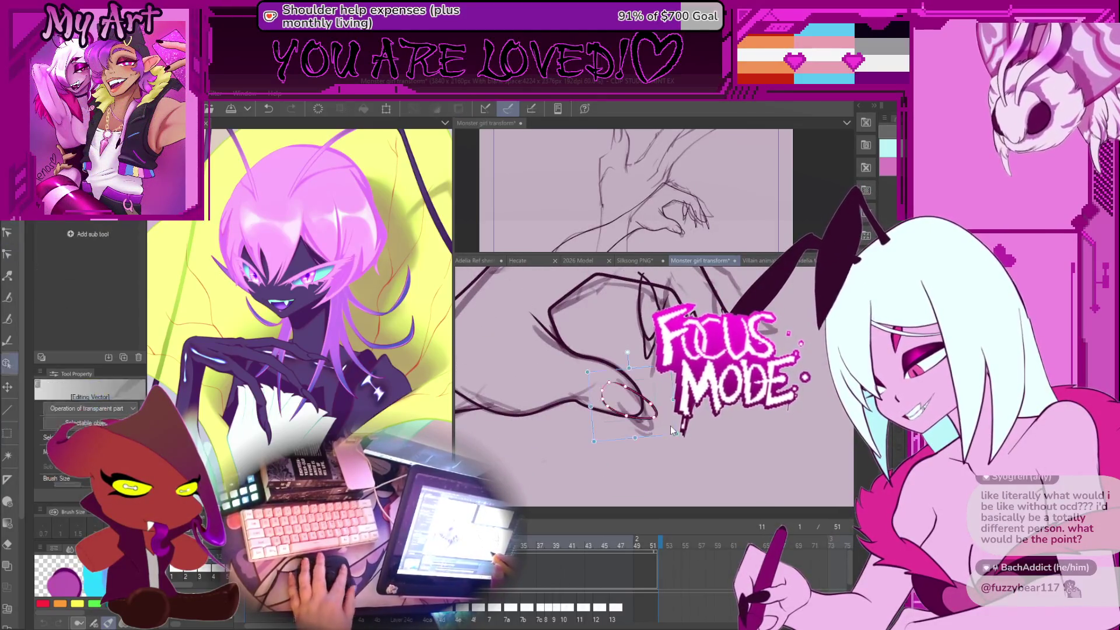
pyautogui.press('Right')
pyautogui.press('Right')
pyautogui.press('Right')
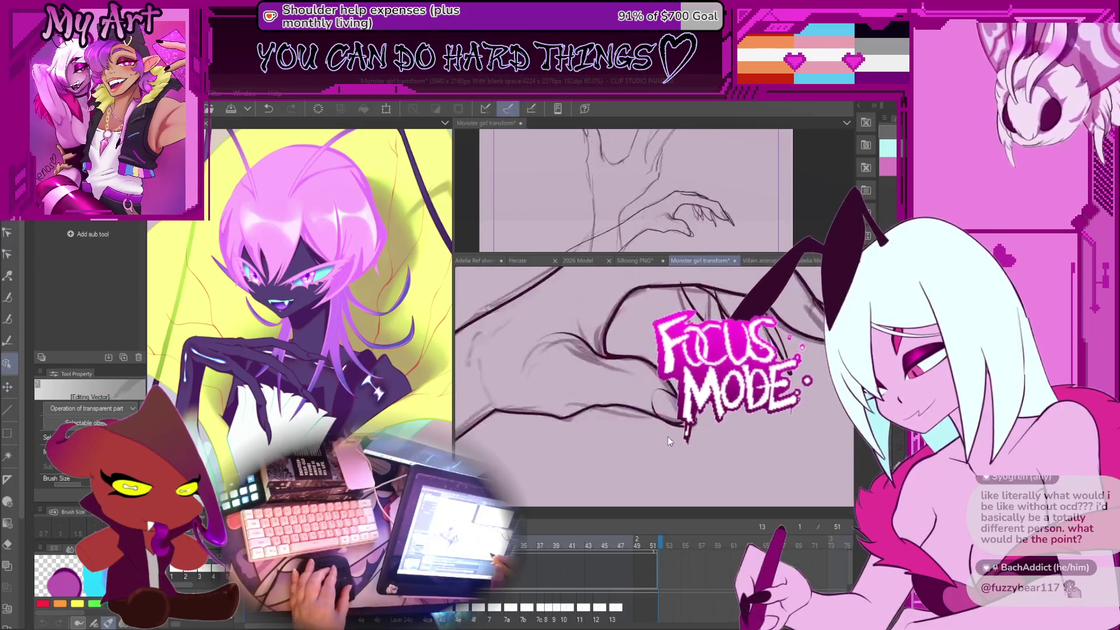
pyautogui.press('p')
# Step: Draw a small oval near the claw tips and move it about 250 px right with a committed transform
pyautogui.hotkey('ctrl', '-')
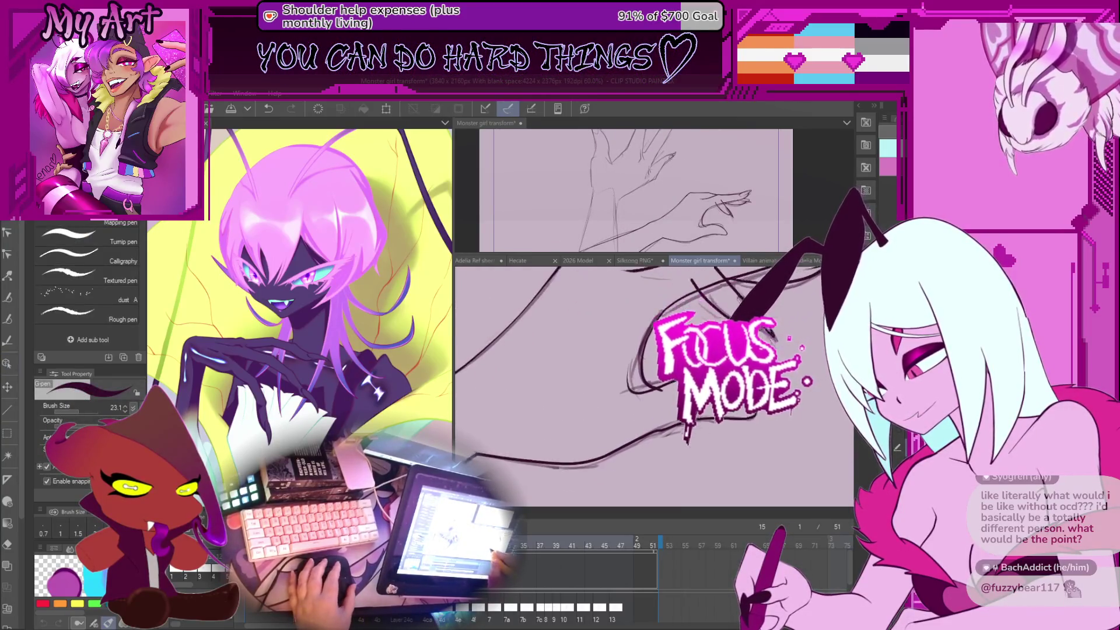
pyautogui.moveTo(584, 393); pyautogui.dragTo(601, 421)
pyautogui.press('m')
pyautogui.hotkey('ctrl', 't')
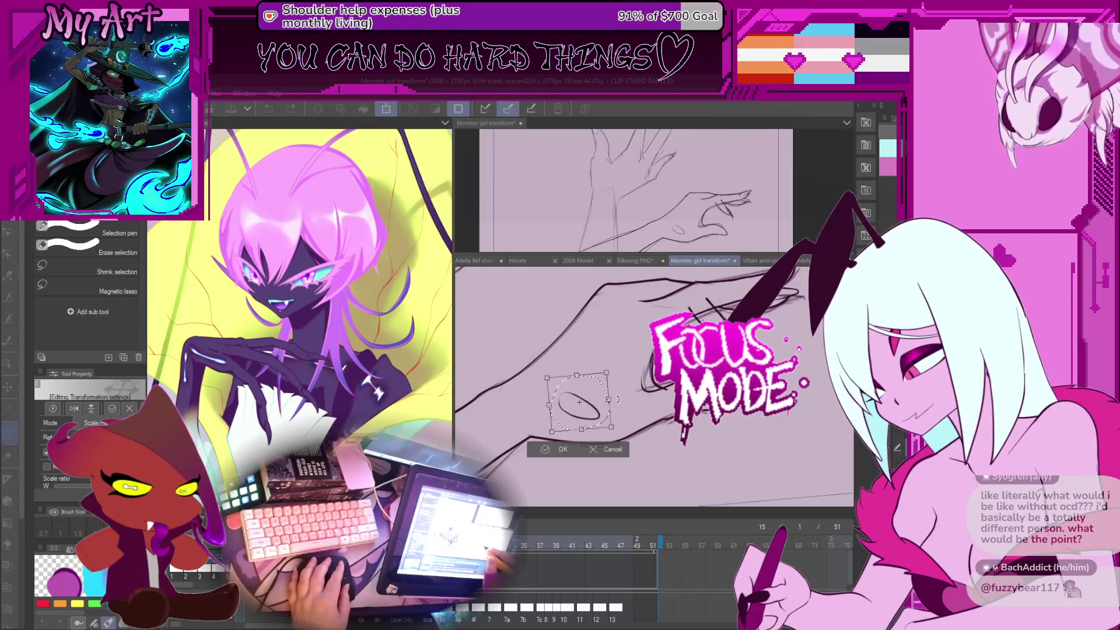
pyautogui.moveTo(611, 404); pyautogui.dragTo(757, 400)
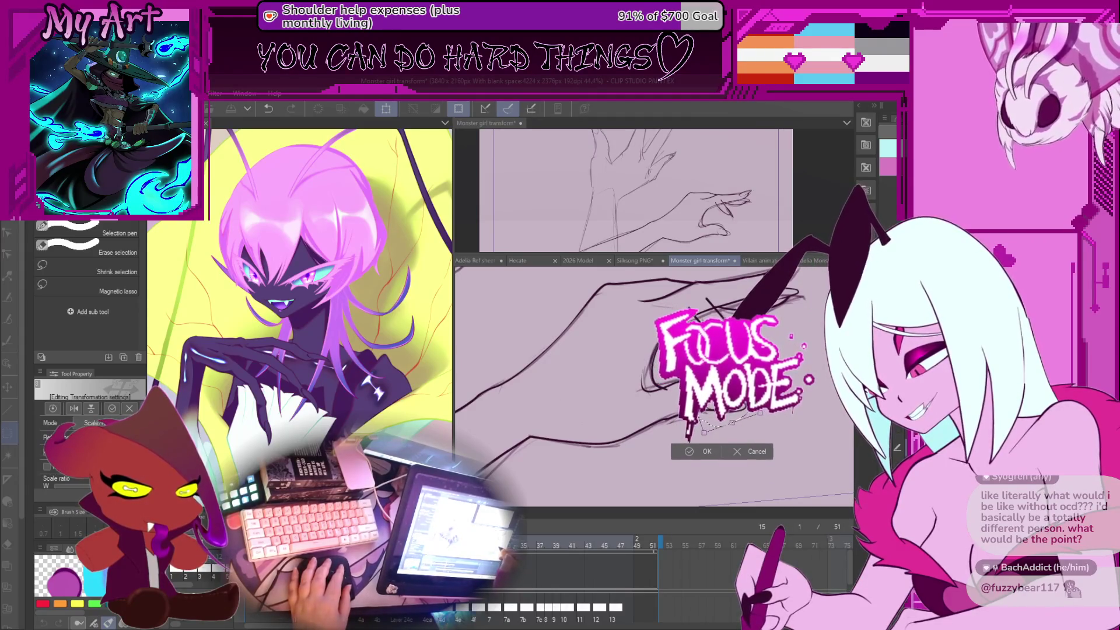
pyautogui.click(695, 447)
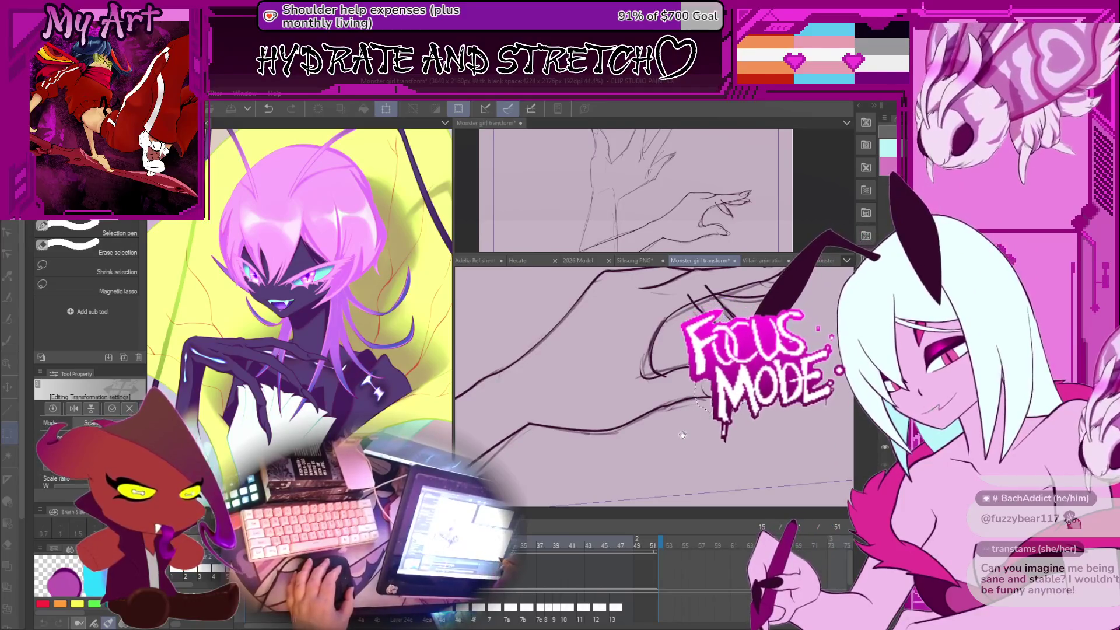
pyautogui.hotkey('ctrl', 't')
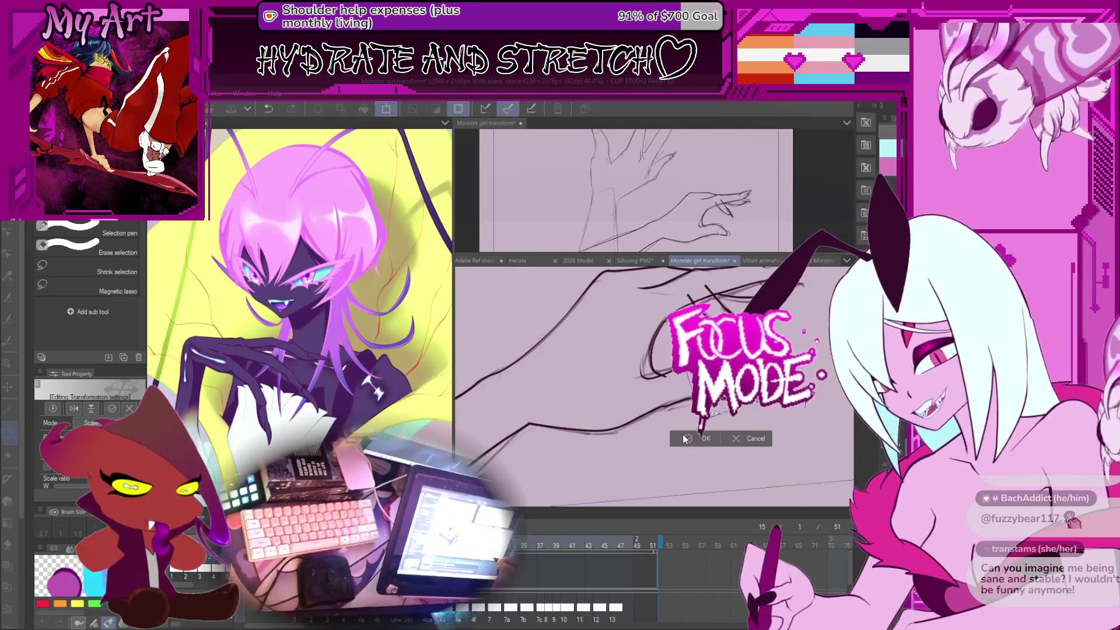
pyautogui.hotkey('ctrl', '+')
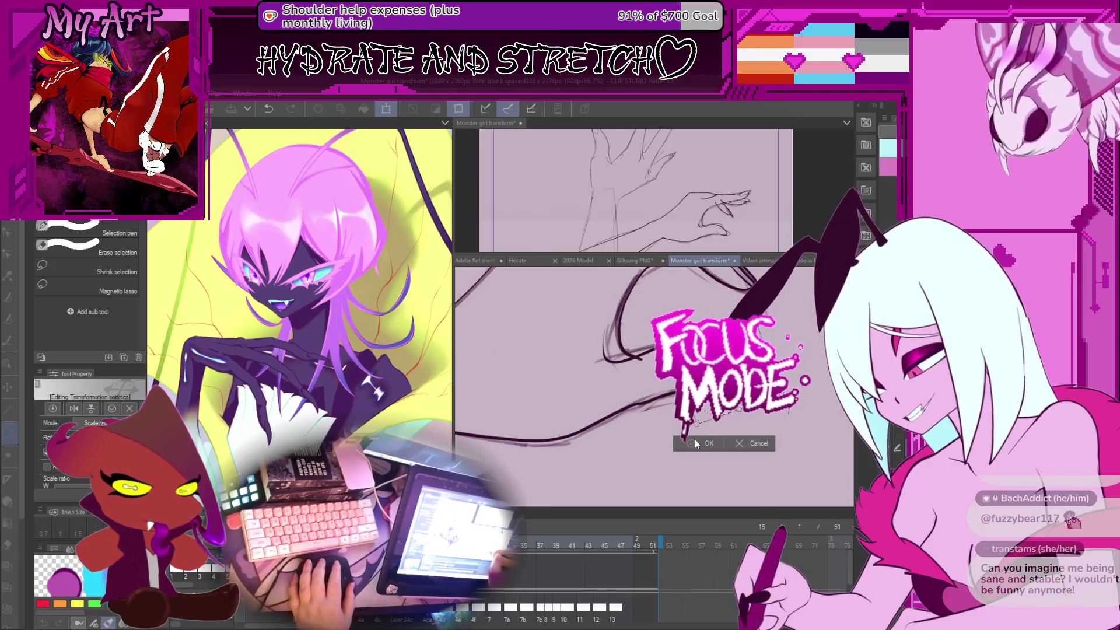
pyautogui.click(695, 443)
# Step: Flip back and forth between frames 11 and 17 to compare the clawed hand's motion
pyautogui.press('e')
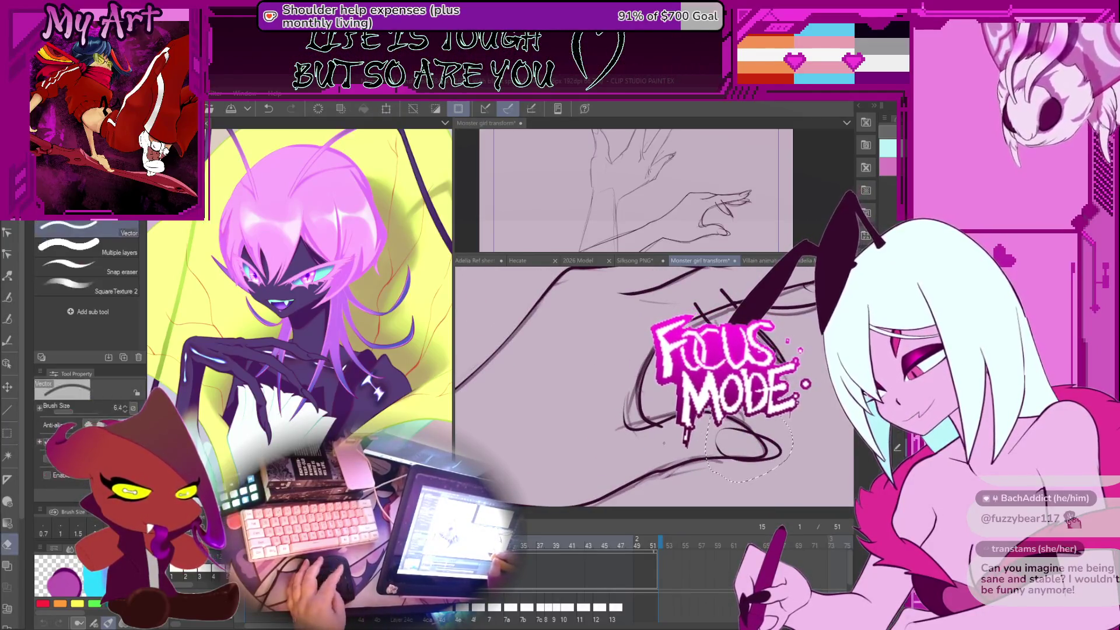
pyautogui.hotkey('ctrl', '-')
pyautogui.press('Right')
pyautogui.press('Right')
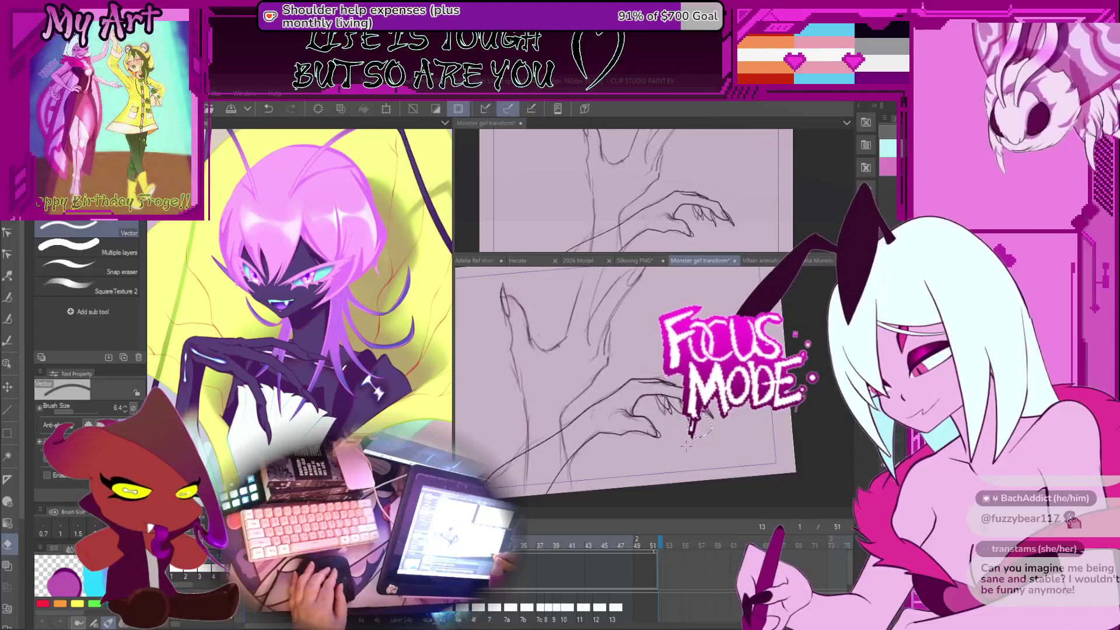
pyautogui.press('Left')
pyautogui.press('Left')
pyautogui.press('Left')
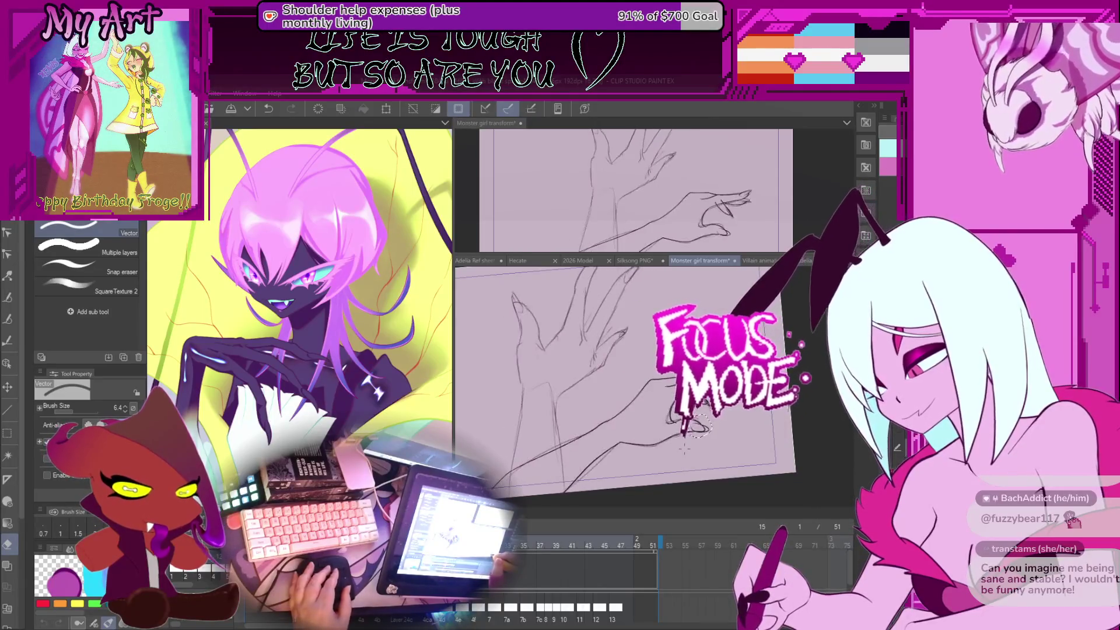
pyautogui.press('Left')
pyautogui.press('Left')
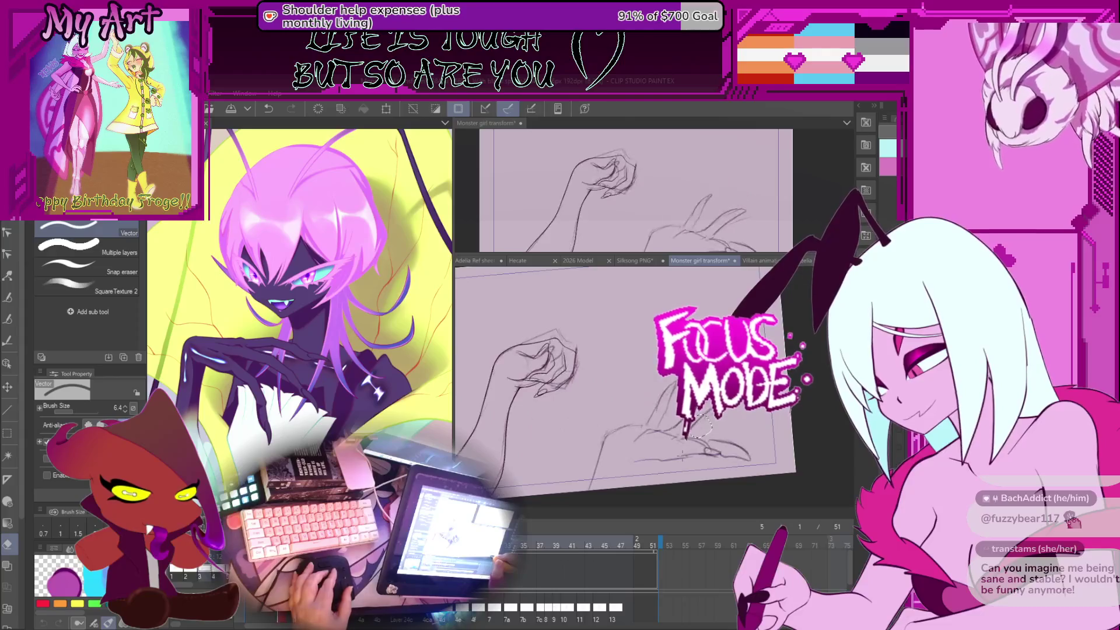
pyautogui.press('Right')
pyautogui.press('Right')
pyautogui.press('Right')
pyautogui.press('Left')
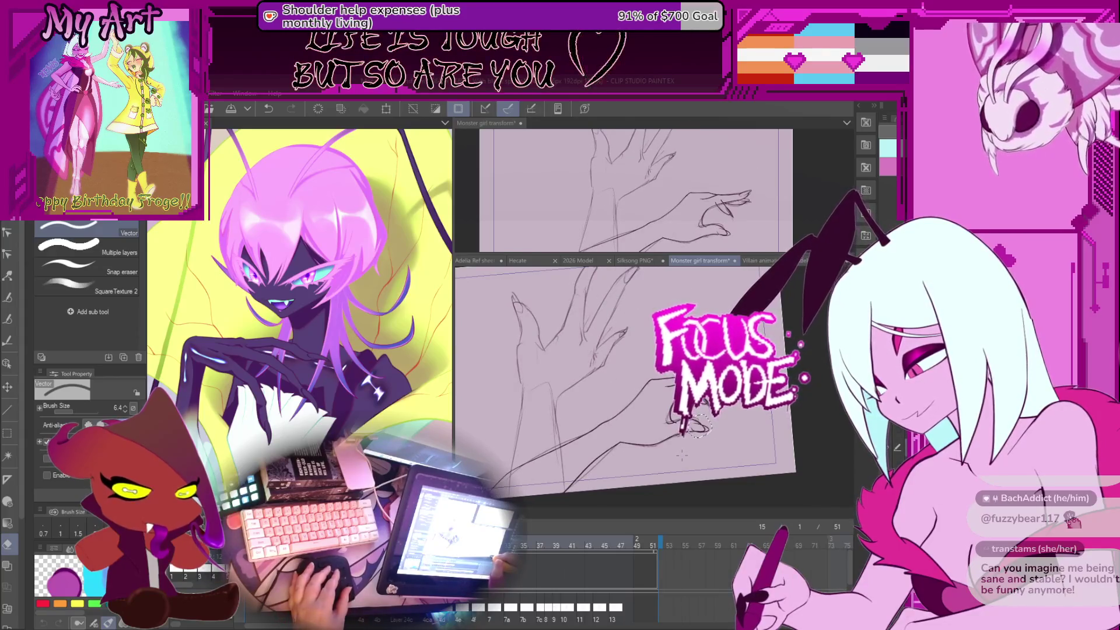
pyautogui.press('Right')
pyautogui.press('Left')
pyautogui.press('Right')
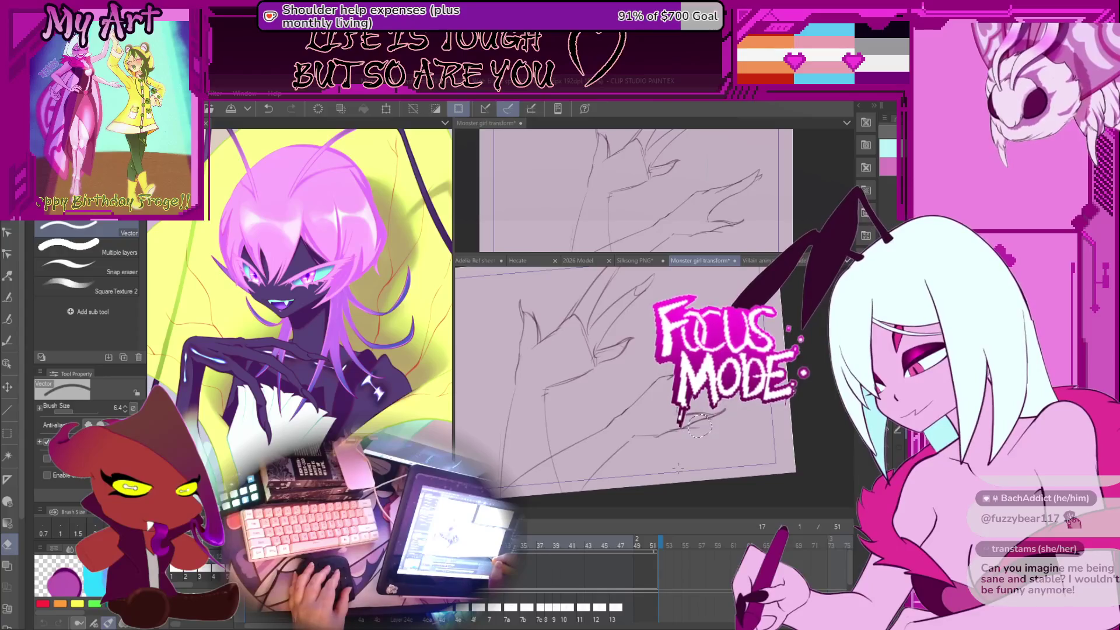
pyautogui.press('Left')
pyautogui.press('Left')
pyautogui.press('Right')
pyautogui.press('Right')
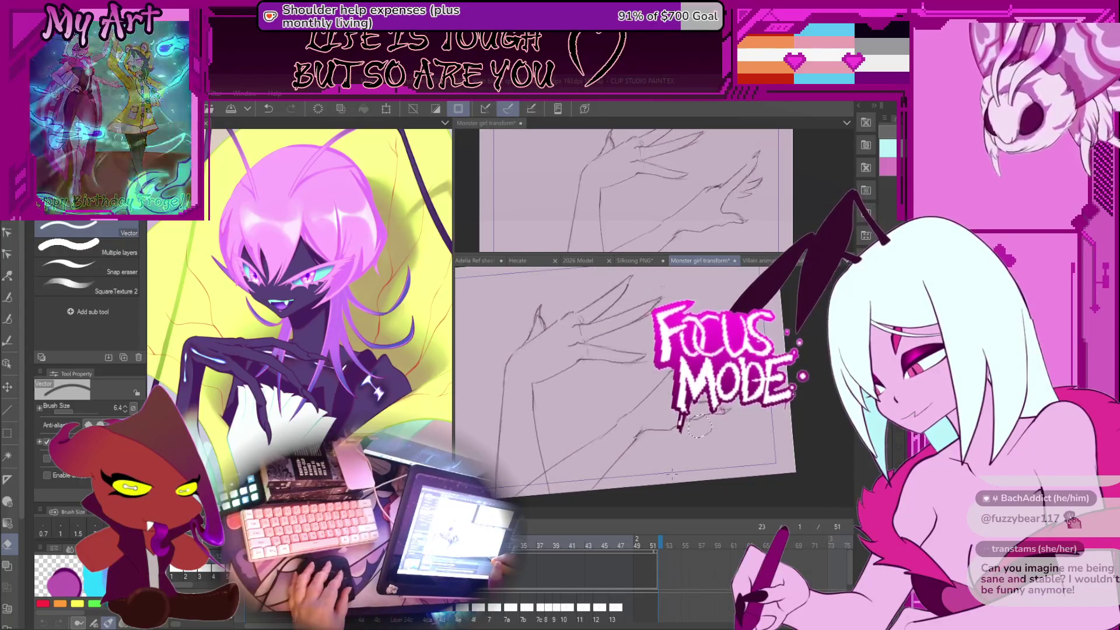
pyautogui.press('Left')
pyautogui.press('Left')
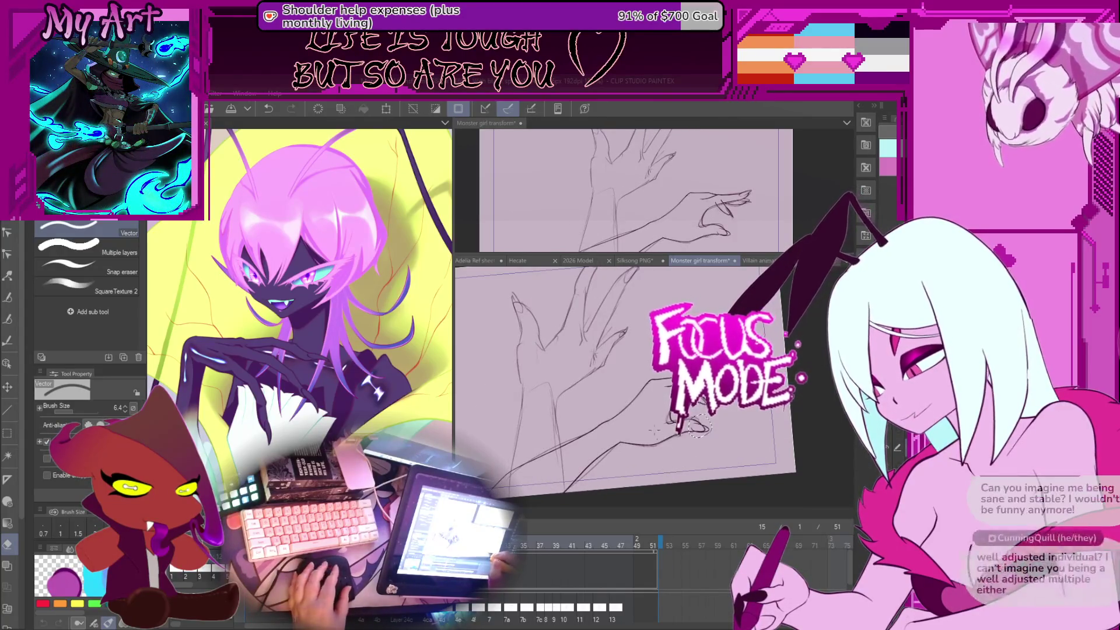
pyautogui.moveTo(699, 428); pyautogui.dragTo(665, 396)
# Step: Return to the earlier frame, undo the tilted transform, and zoom in on the fingertips
pyautogui.press('Right')
pyautogui.press('Right')
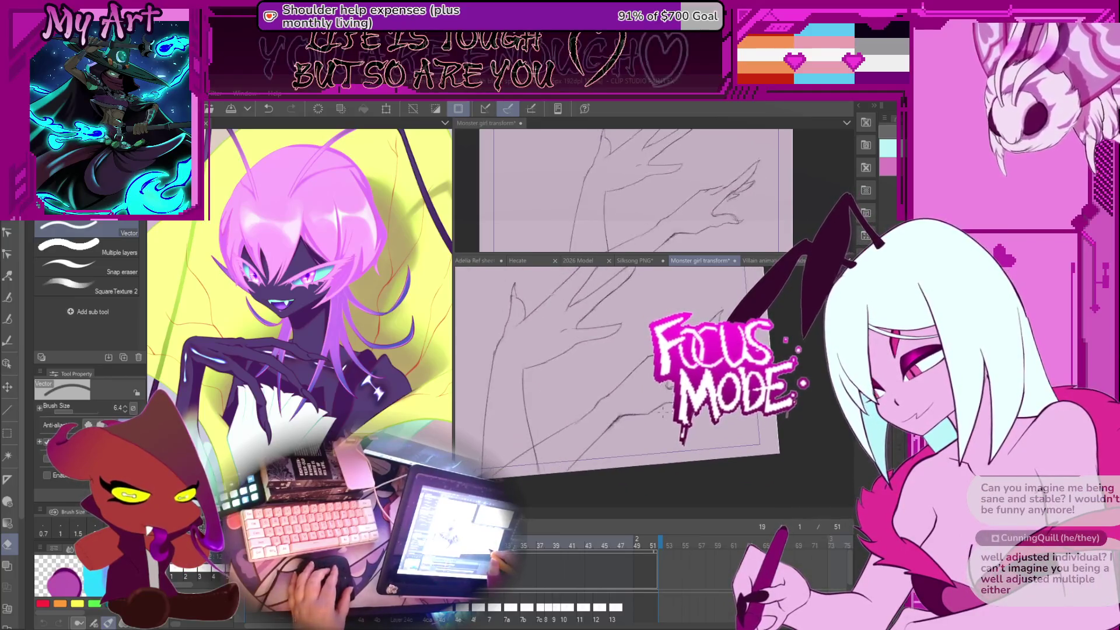
pyautogui.press('Left')
pyautogui.press('Left')
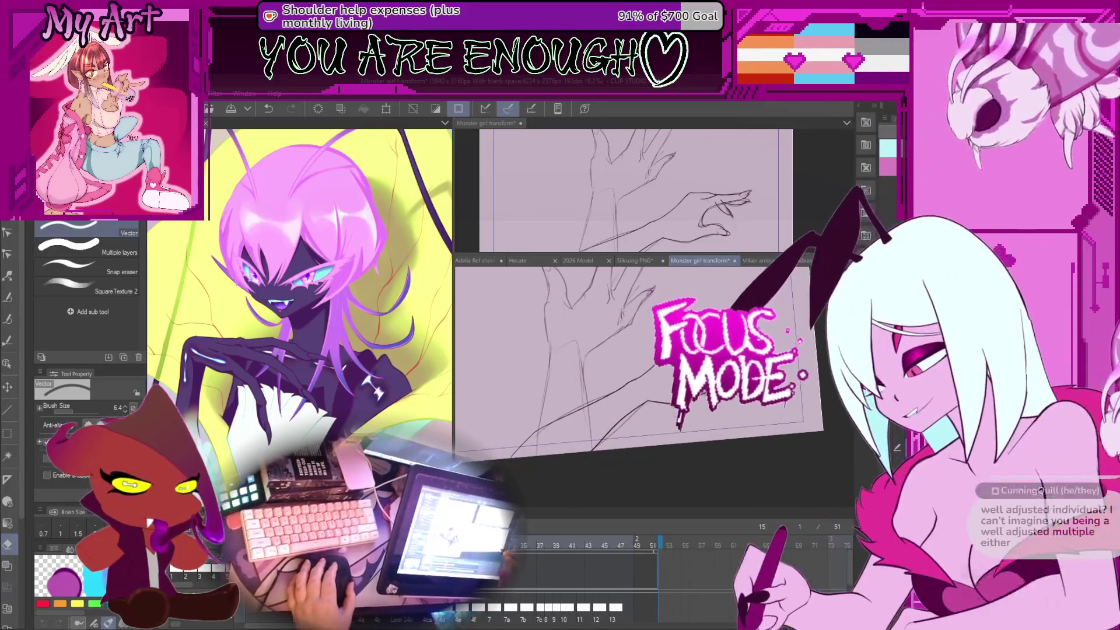
pyautogui.press('m')
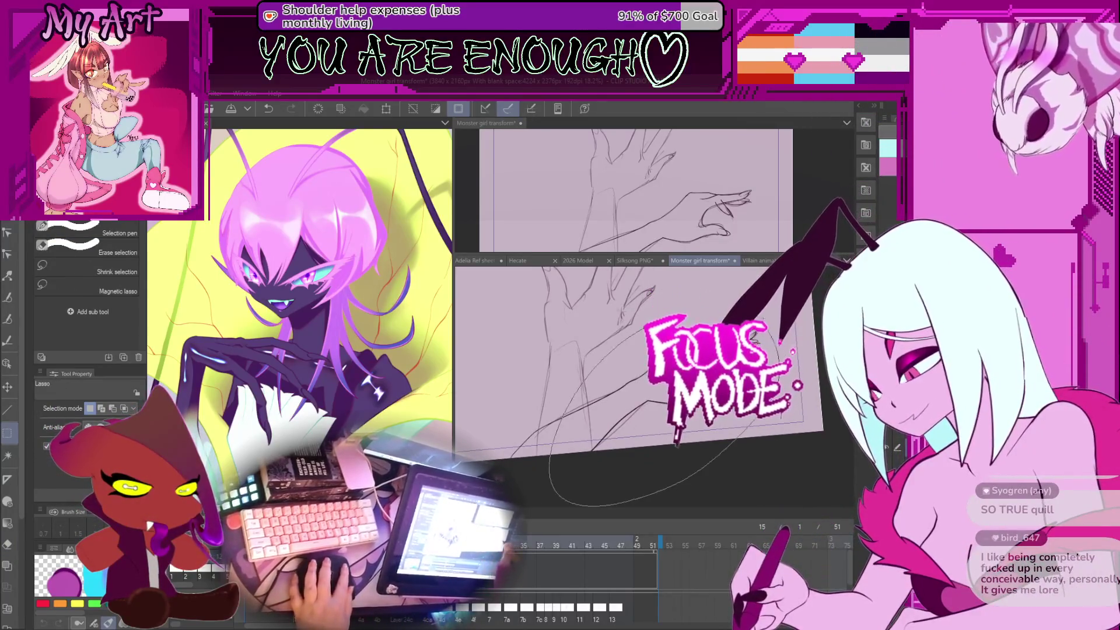
pyautogui.hotkey('ctrl', 'd')
pyautogui.press('o')
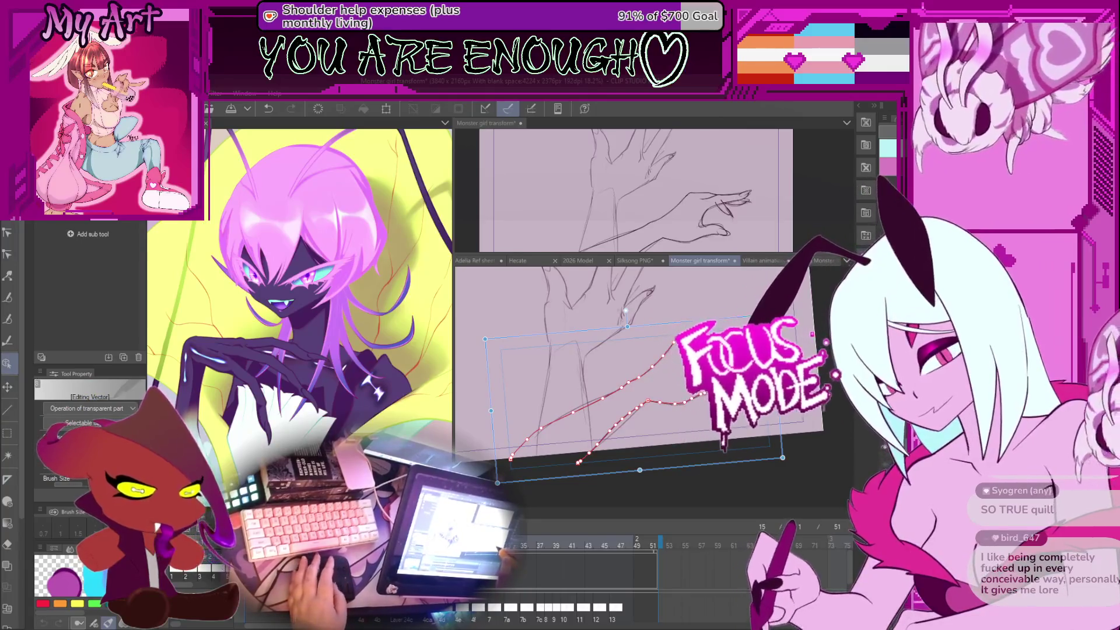
pyautogui.hotkey('ctrl', 'z')
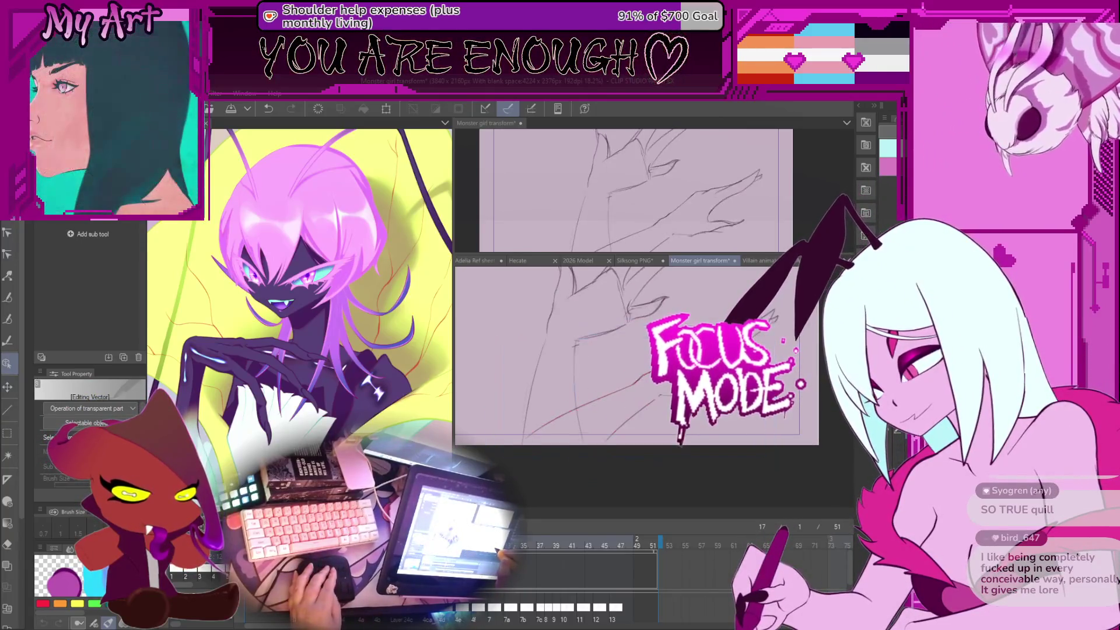
pyautogui.moveTo(706, 405); pyautogui.dragTo(793, 409)
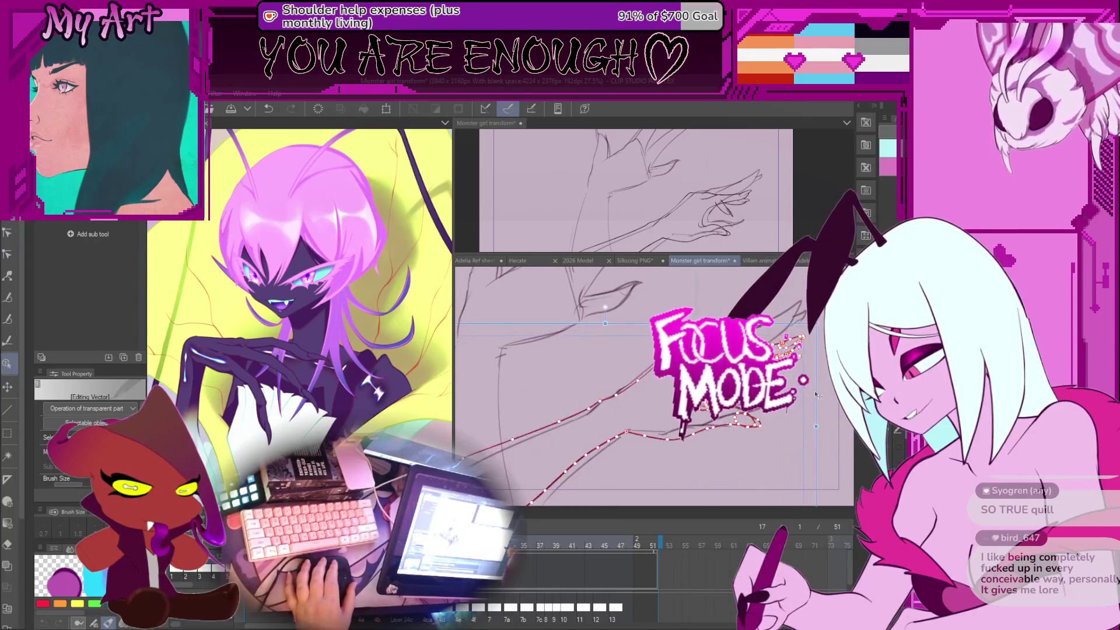
pyautogui.moveTo(819, 395)
pyautogui.mouseDown()
pyautogui.moveTo(667, 403)
pyautogui.moveTo(641, 367)
pyautogui.moveTo(646, 394)
pyautogui.moveTo(735, 404)
pyautogui.mouseUp()
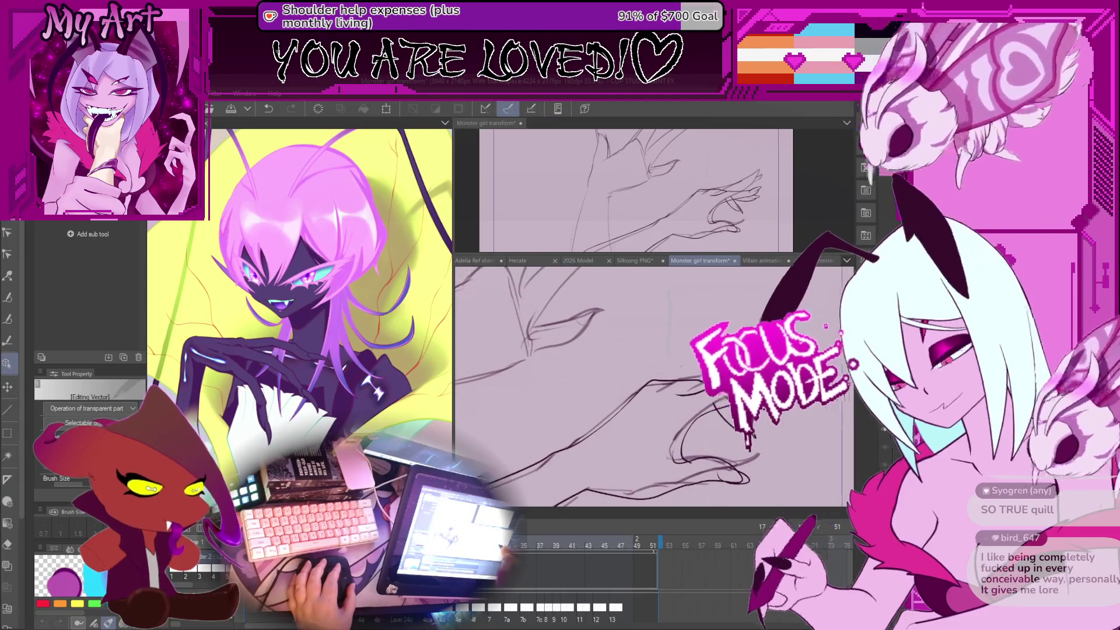
# Step: Select the two lower claw strokes near the hand with the Object tool
pyautogui.moveTo(735, 404); pyautogui.dragTo(682, 408)
pyautogui.press('y')
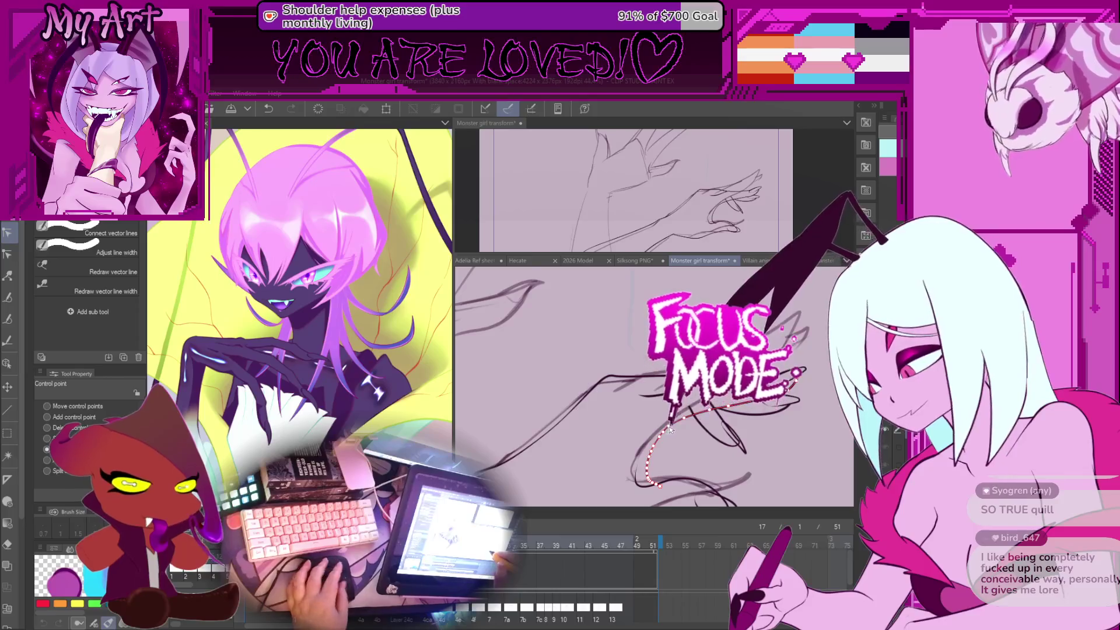
pyautogui.press('y')
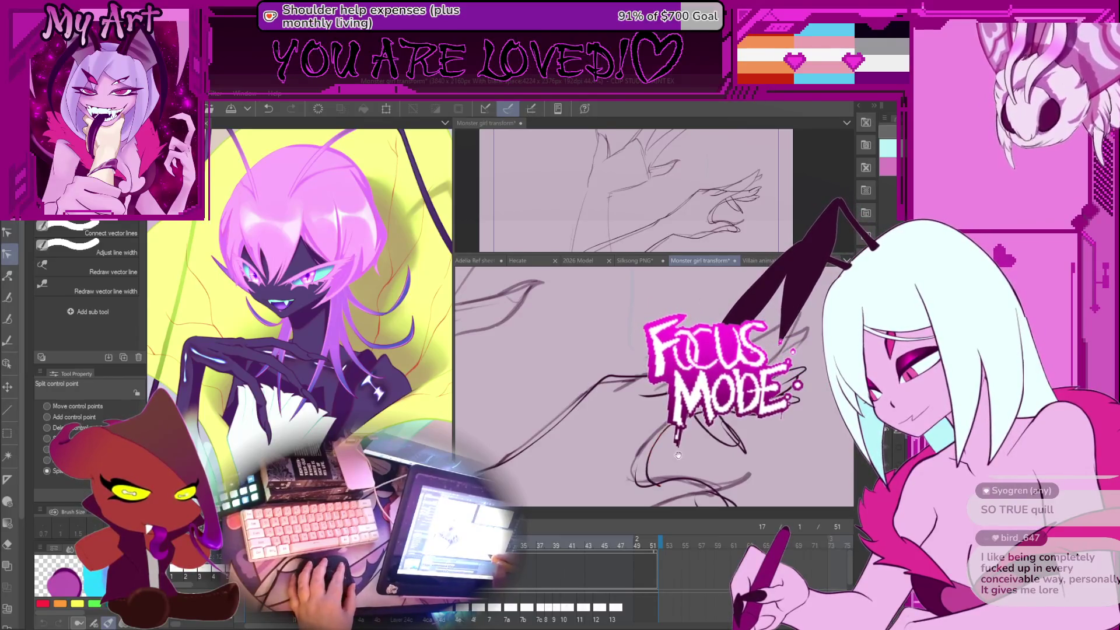
pyautogui.moveTo(678, 455); pyautogui.dragTo(674, 385)
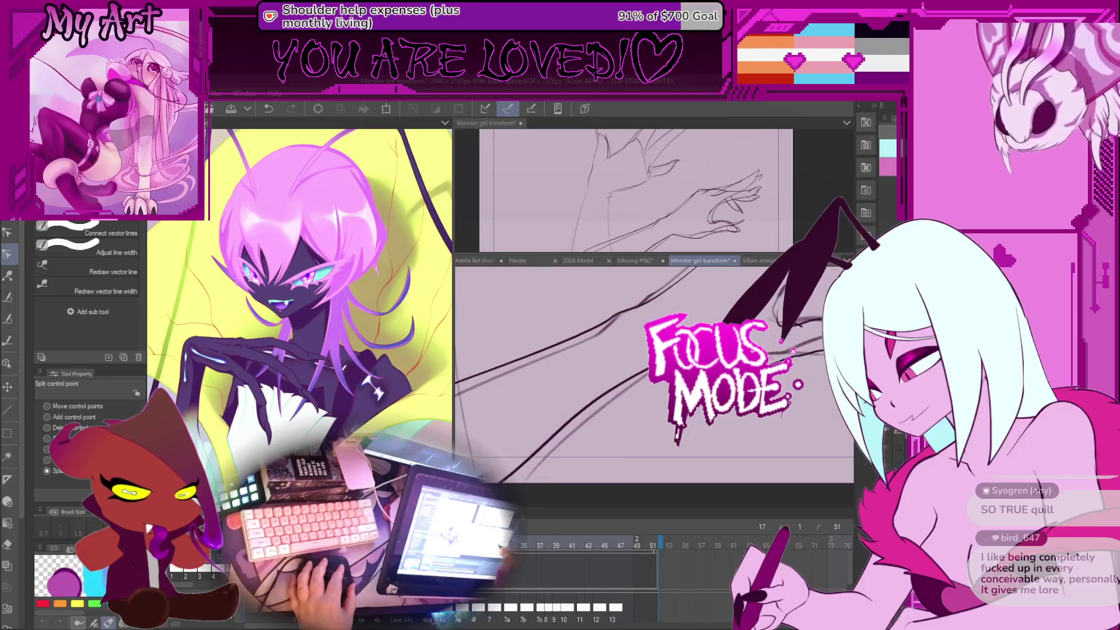
pyautogui.moveTo(665, 426); pyautogui.dragTo(658, 472)
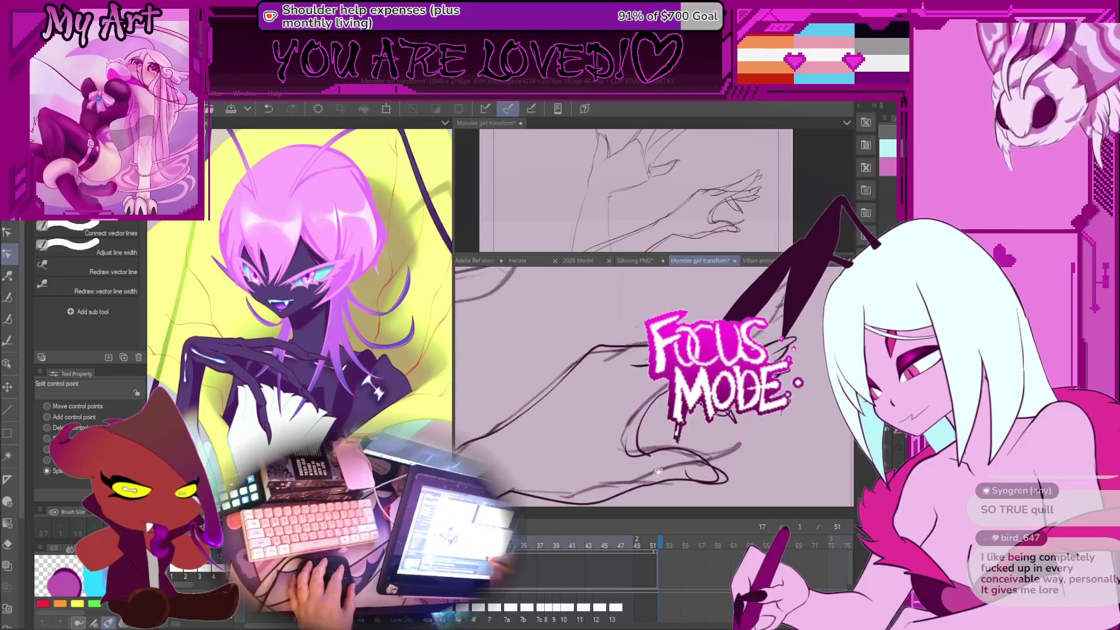
pyautogui.press('m')
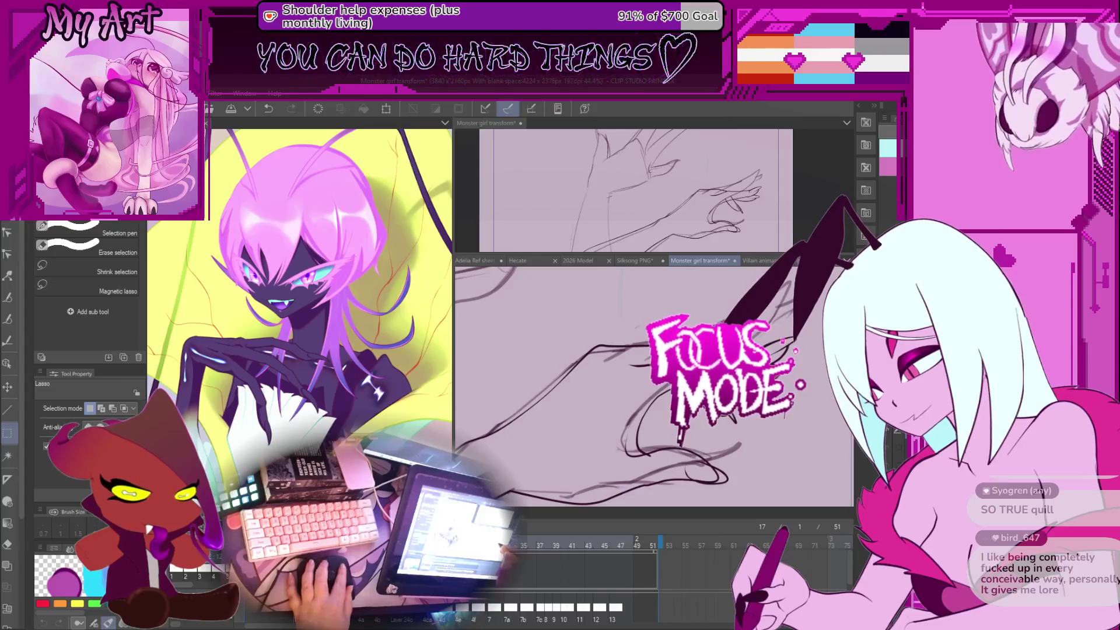
pyautogui.press('o')
pyautogui.click(787, 345)
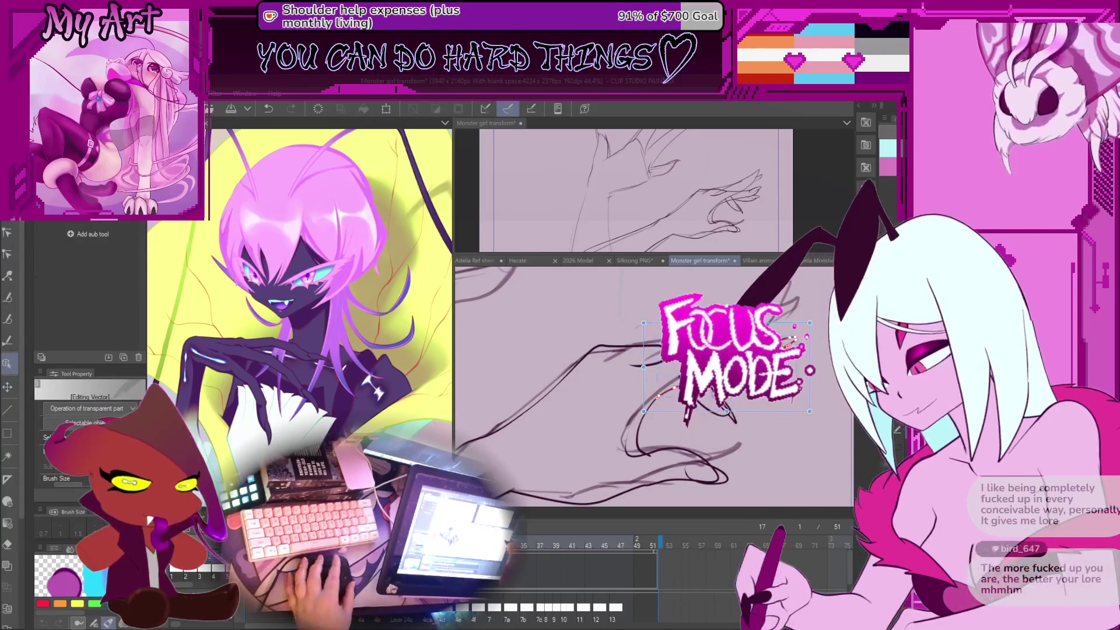
pyautogui.click(656, 436)
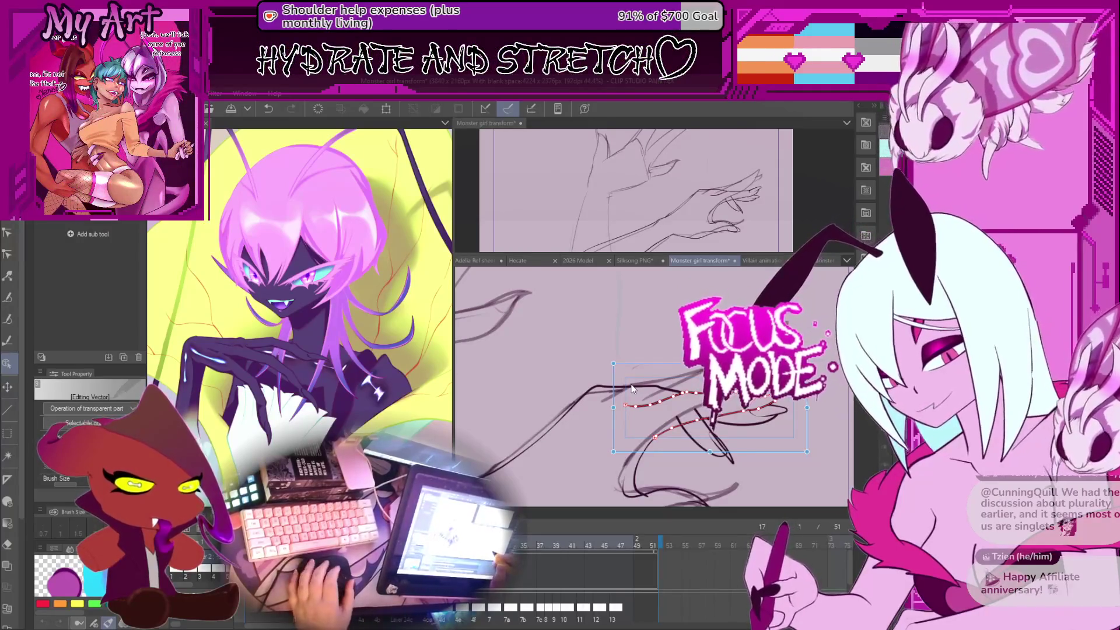
# Step: Rotate the selected claw strokes slightly counter-clockwise and fine-tune the angle
pyautogui.moveTo(814, 359); pyautogui.dragTo(790, 312)
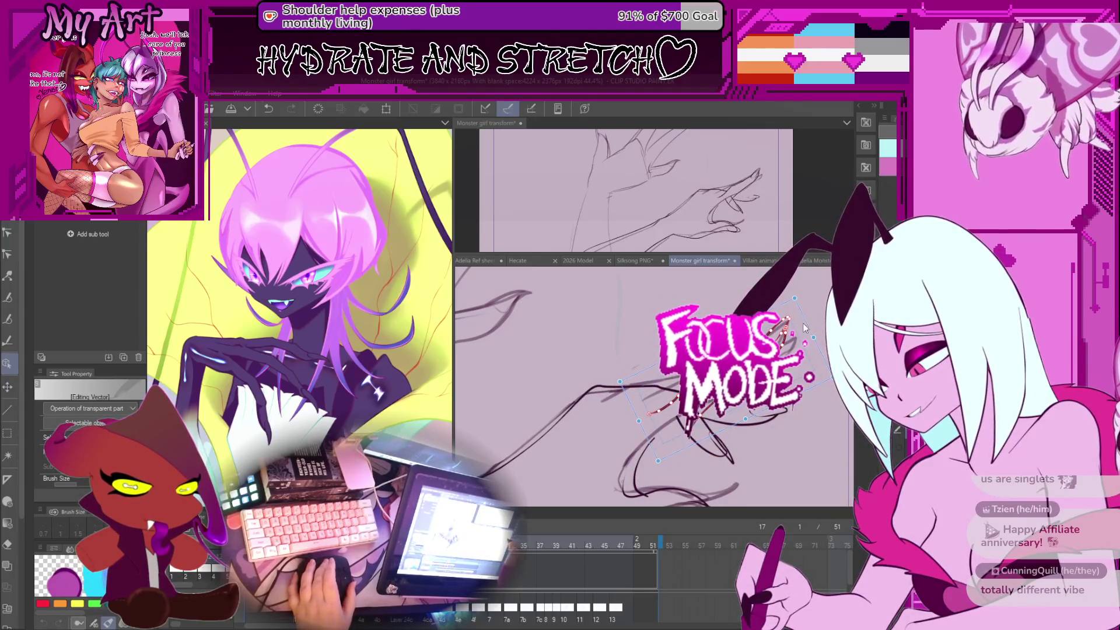
pyautogui.hotkey('ctrl', 'd')
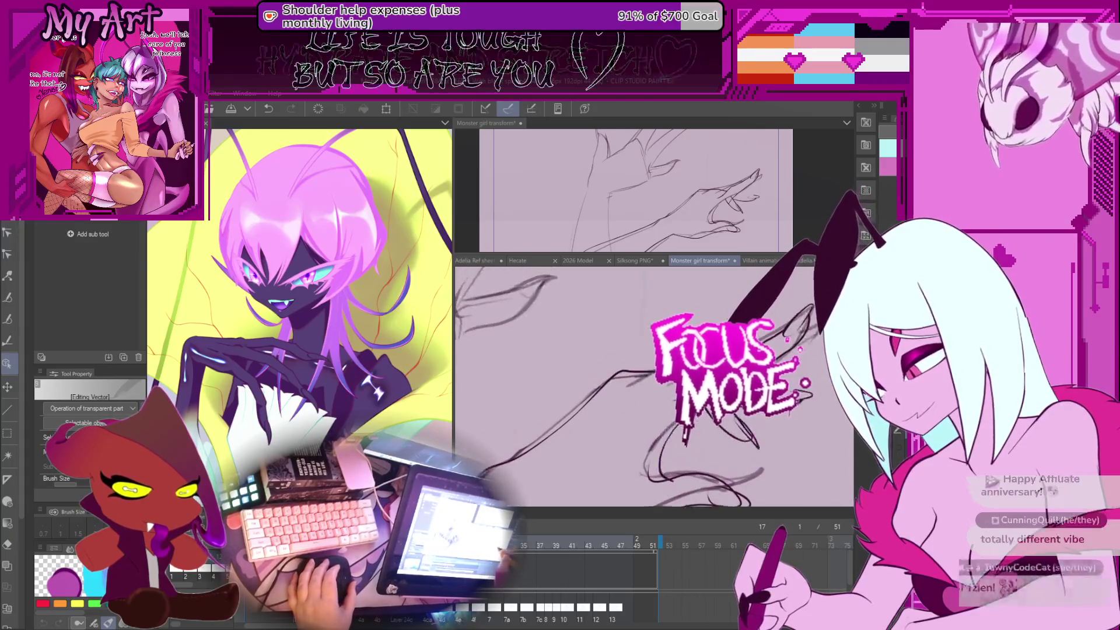
pyautogui.hotkey('ctrl', 'z')
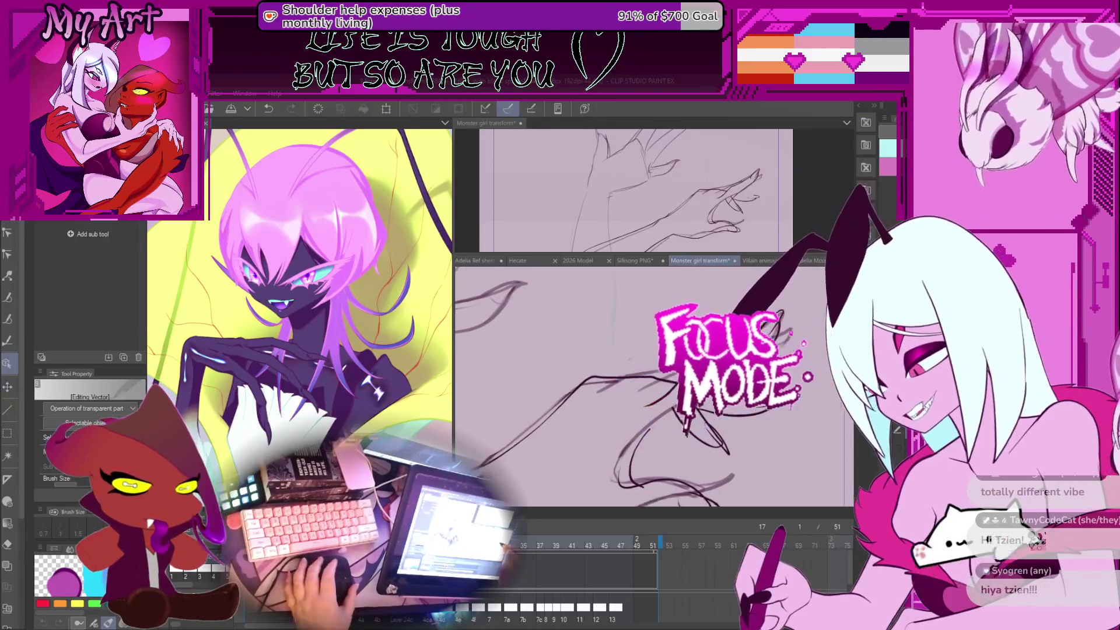
pyautogui.moveTo(674, 380); pyautogui.dragTo(661, 370)
pyautogui.moveTo(808, 345); pyautogui.dragTo(808, 346)
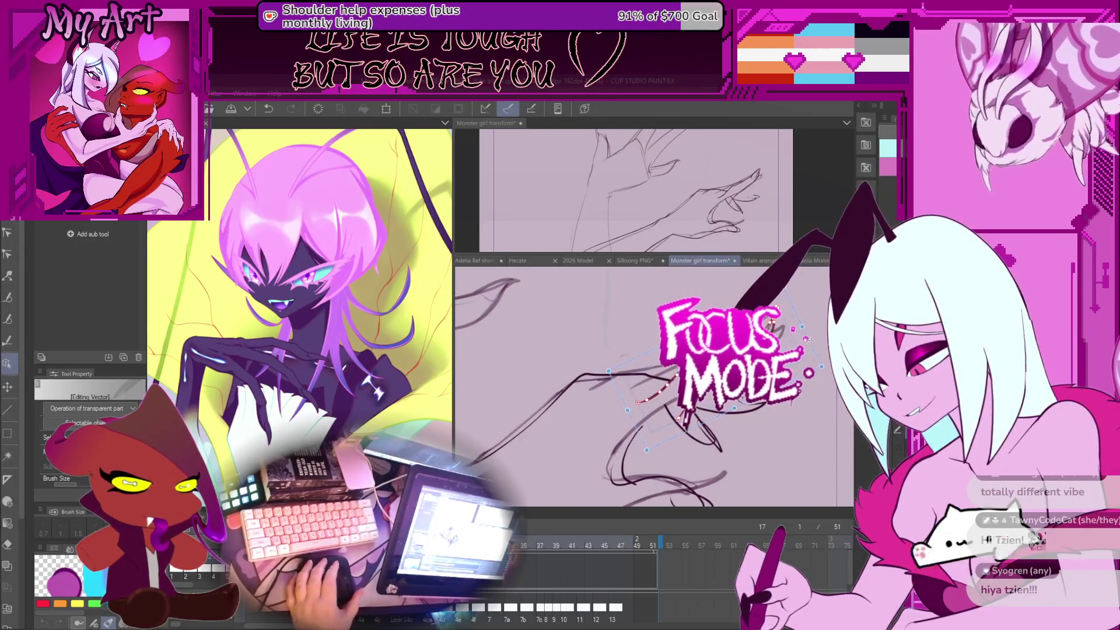
pyautogui.scroll(5, 809, 340)
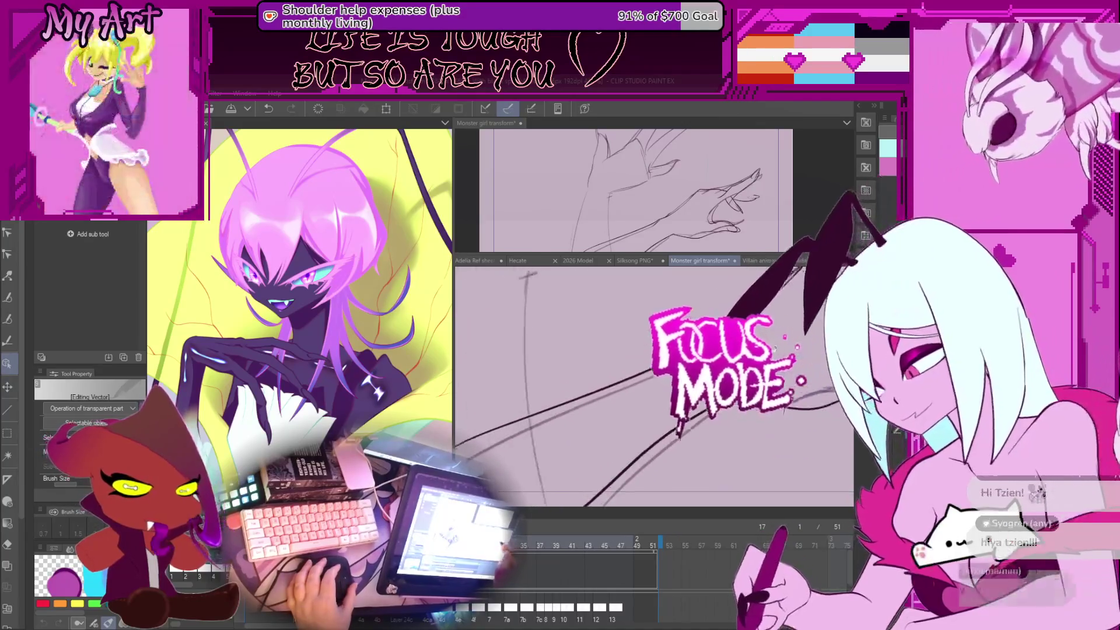
# Step: Delete the lower end point of the long stroke near the lower left
pyautogui.scroll(-3, 702, 414)
pyautogui.click(638, 445)
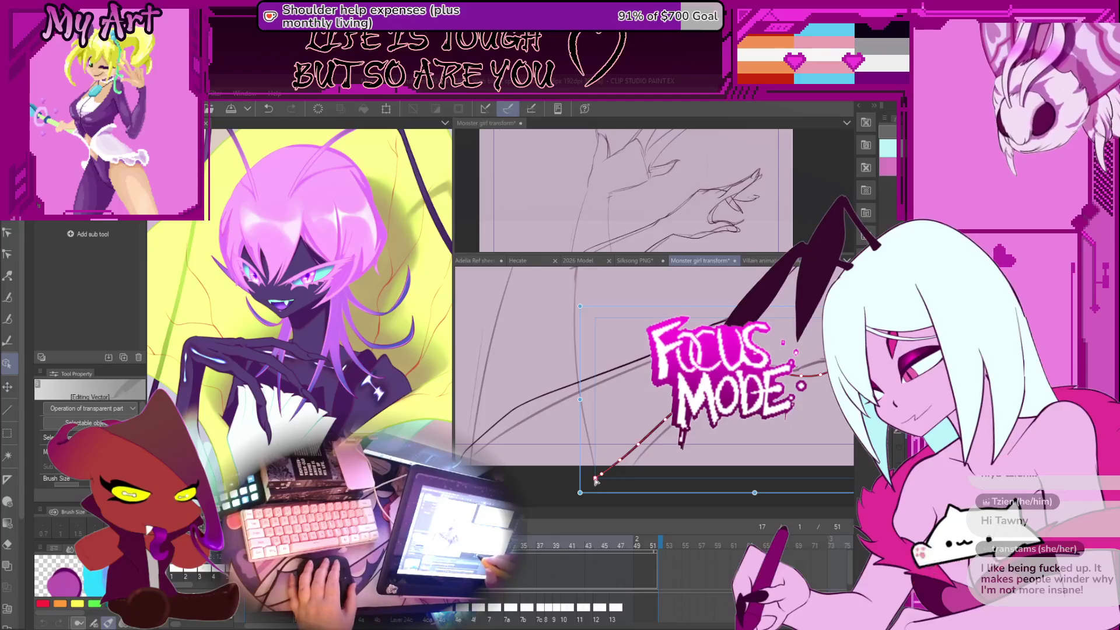
pyautogui.press('y')
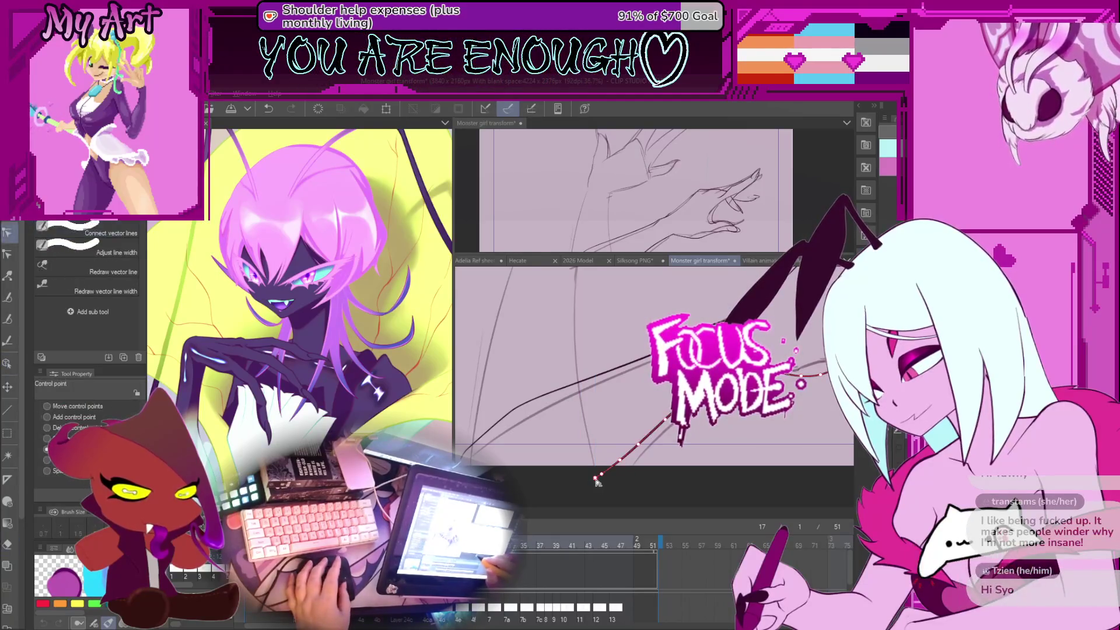
pyautogui.click(595, 478)
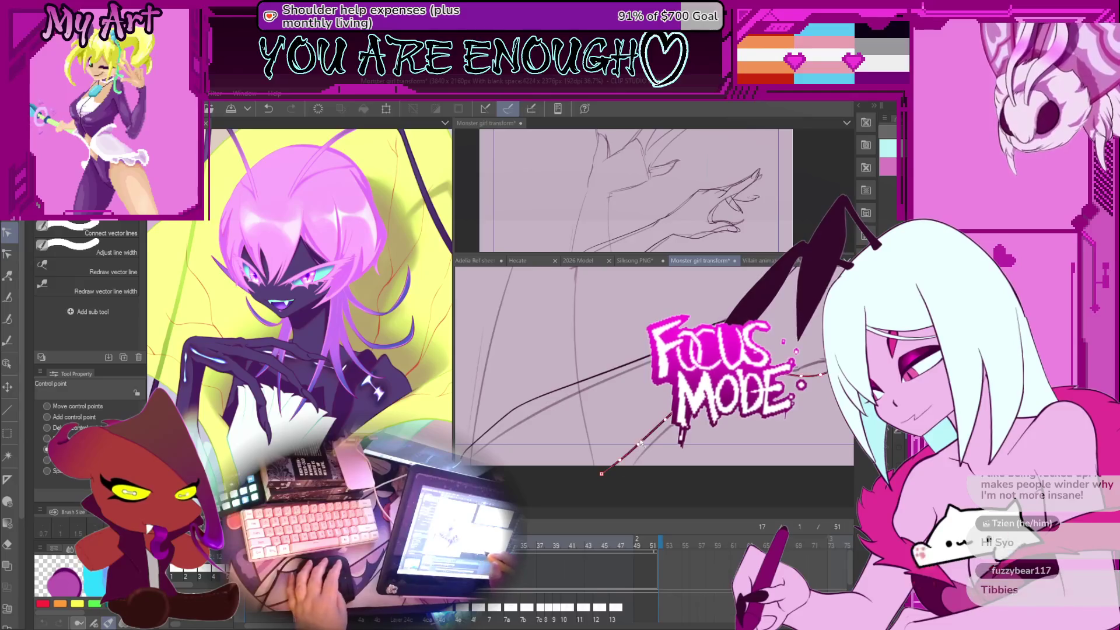
# Step: Select the long stroke across the hand and nudge it slightly down and right
pyautogui.press('m')
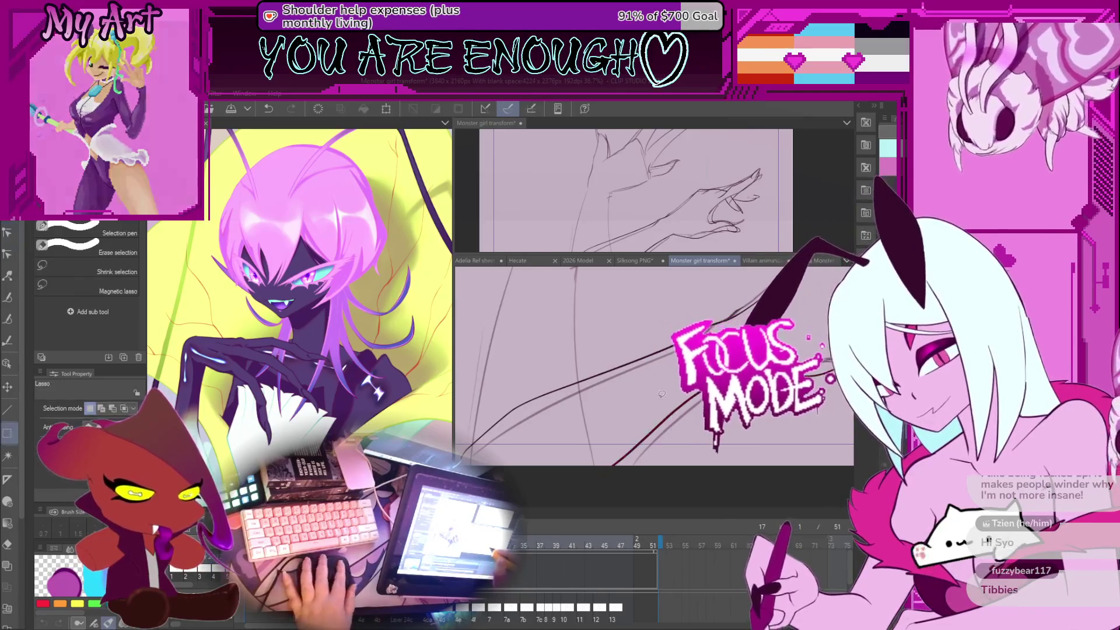
pyautogui.press('o')
pyautogui.scroll(-1, 652, 397)
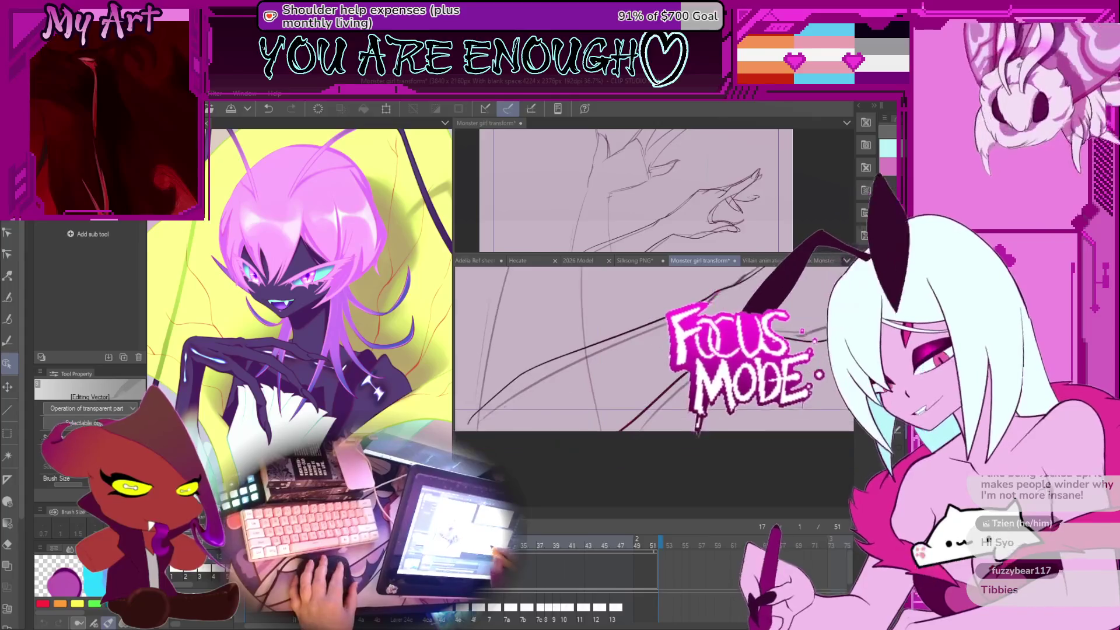
pyautogui.click(626, 431)
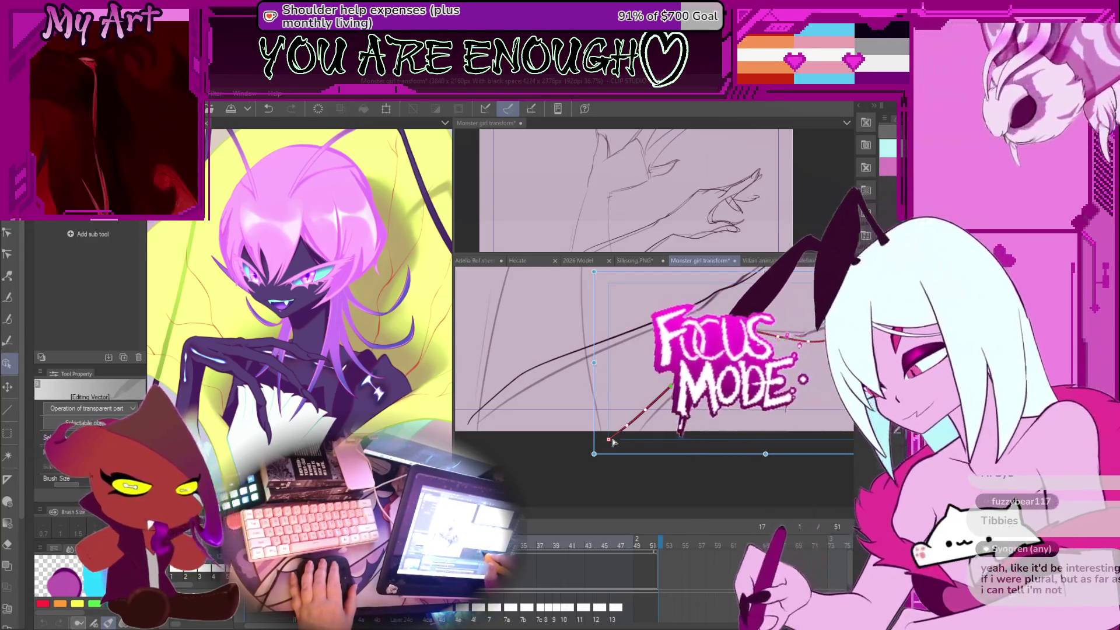
pyautogui.moveTo(627, 430); pyautogui.dragTo(628, 431)
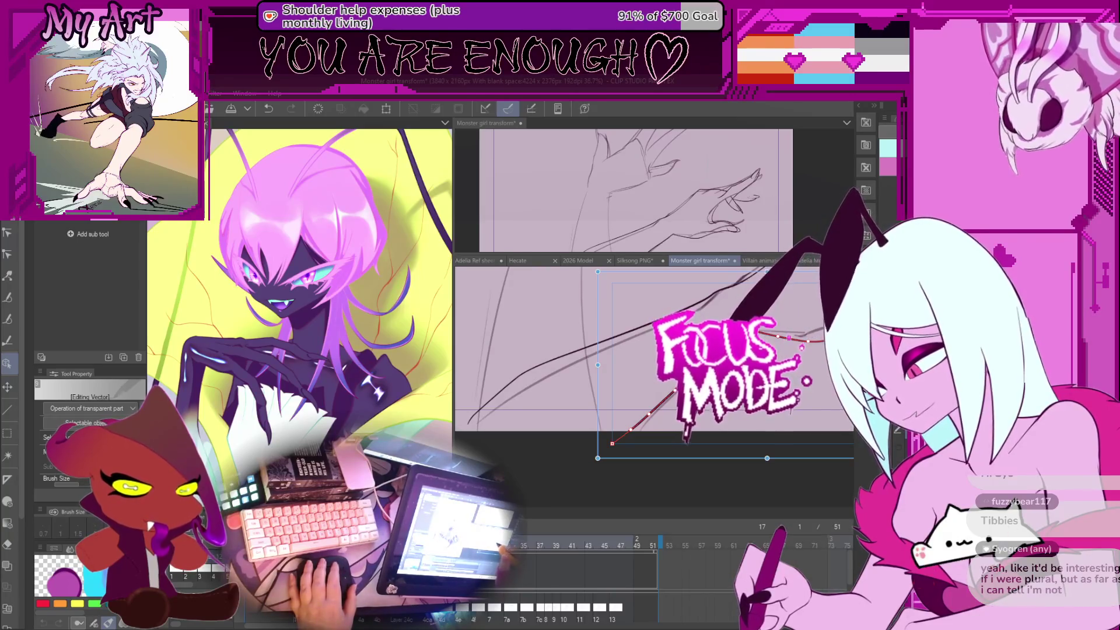
# Step: Pan and rotate the canvas view to follow the long finger line
pyautogui.press('e')
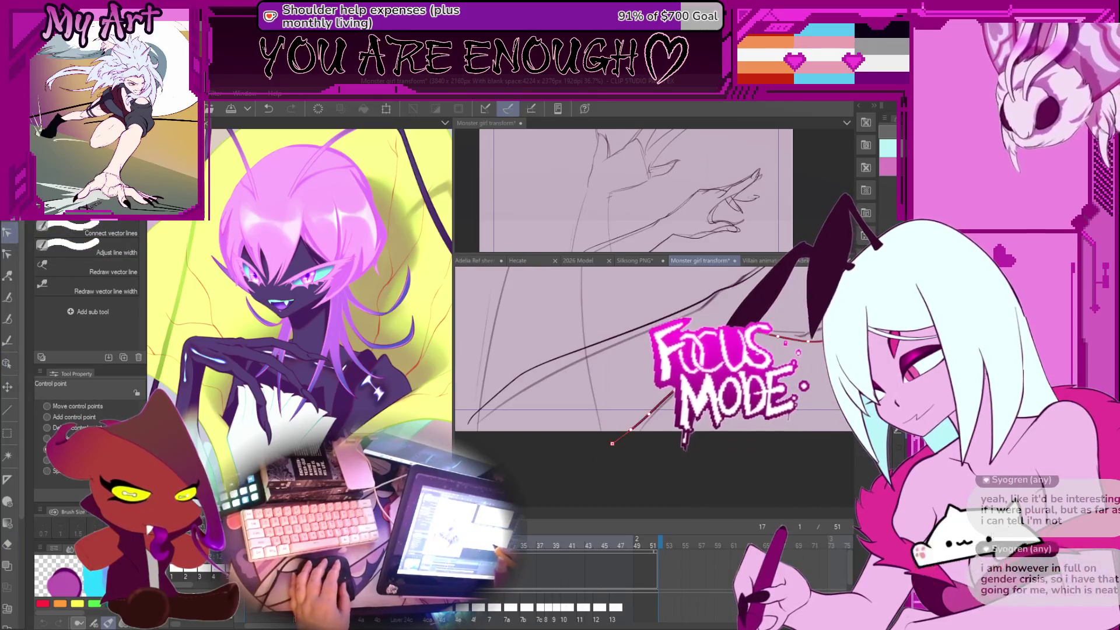
pyautogui.press('y')
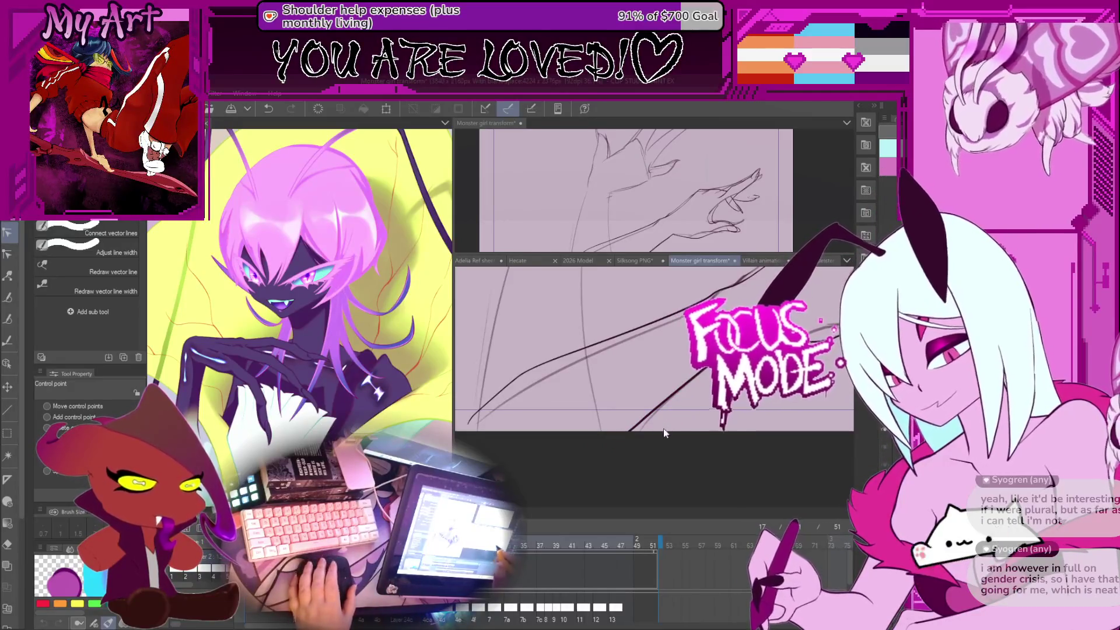
pyautogui.moveTo(644, 409); pyautogui.dragTo(680, 414)
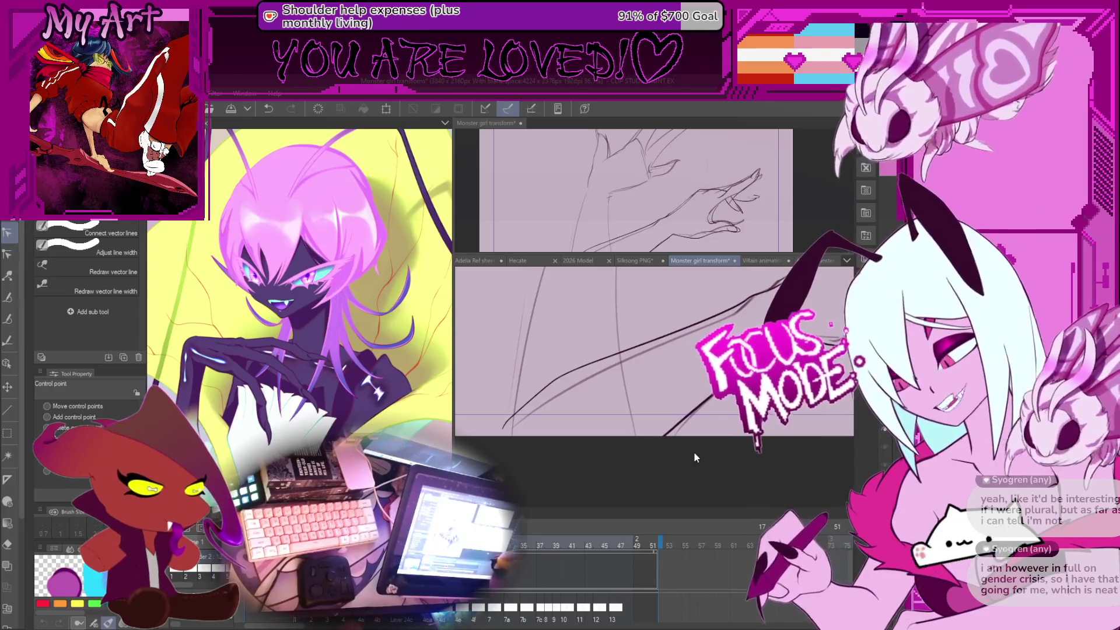
pyautogui.press('-')
pyautogui.press('-')
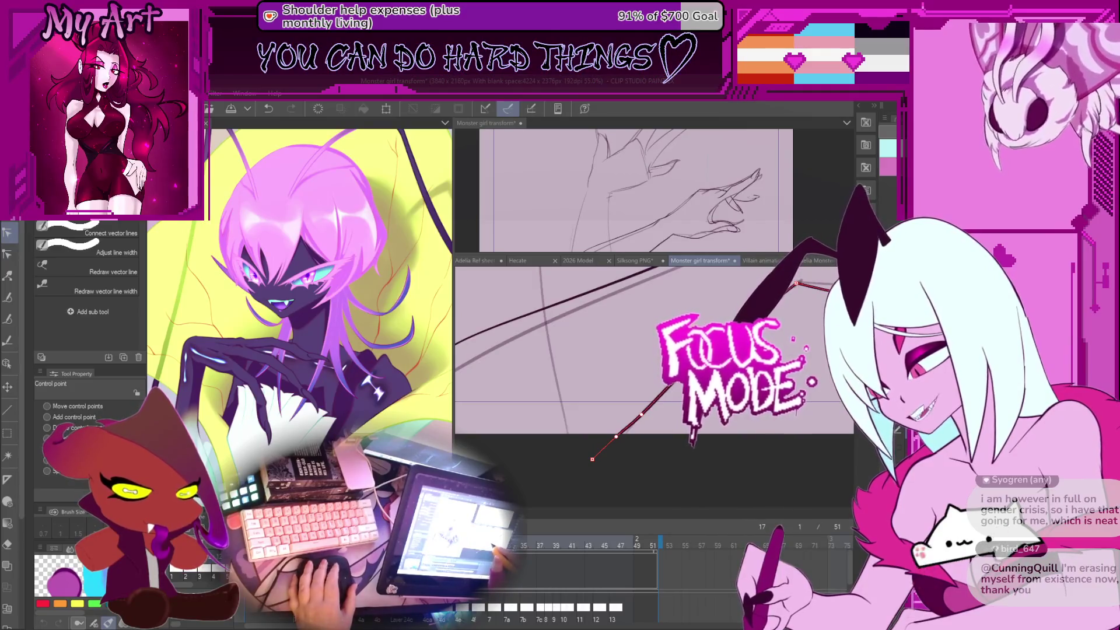
# Step: Zoom out until the canvas border and the claw line's lower end are visible
pyautogui.scroll(1, 587, 456)
pyautogui.scroll(3, 647, 385)
pyautogui.scroll(3, 662, 416)
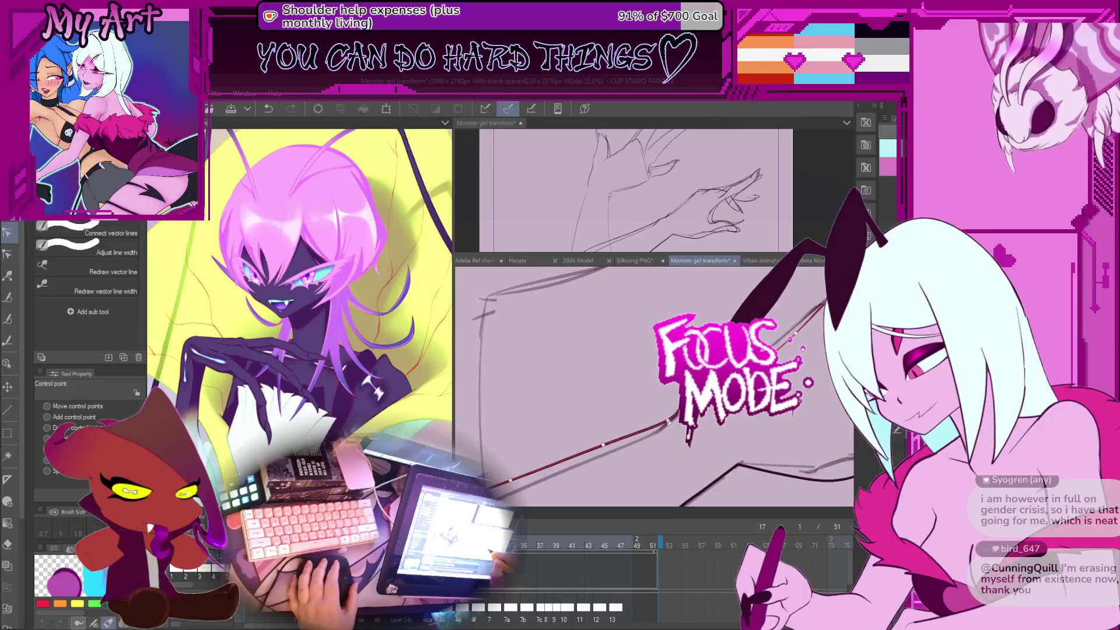
pyautogui.scroll(1, 668, 422)
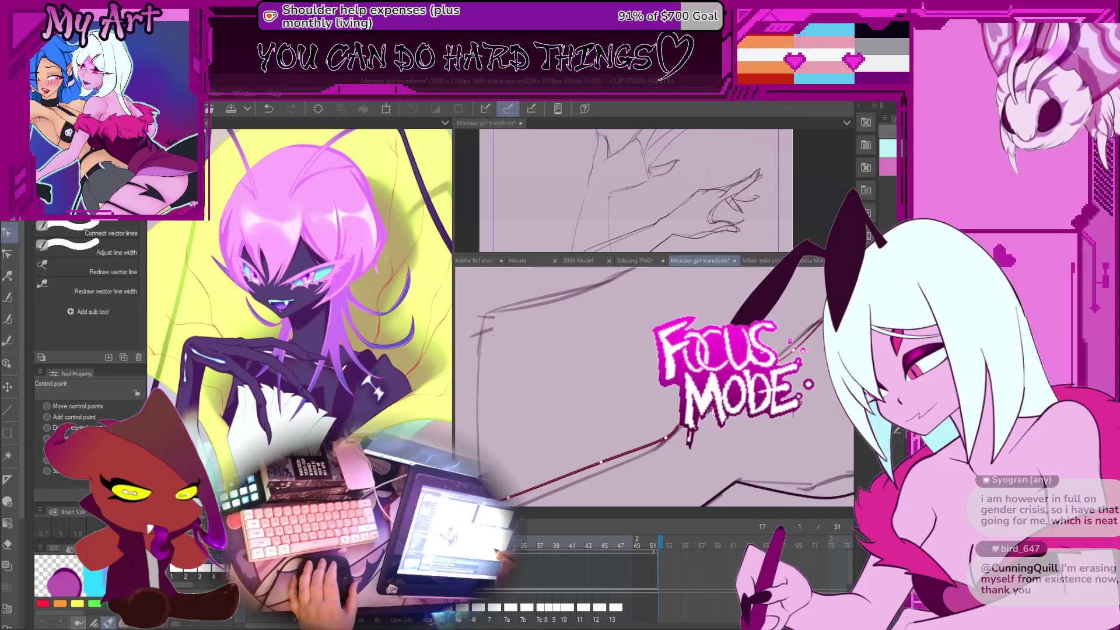
pyautogui.scroll(2, 653, 385)
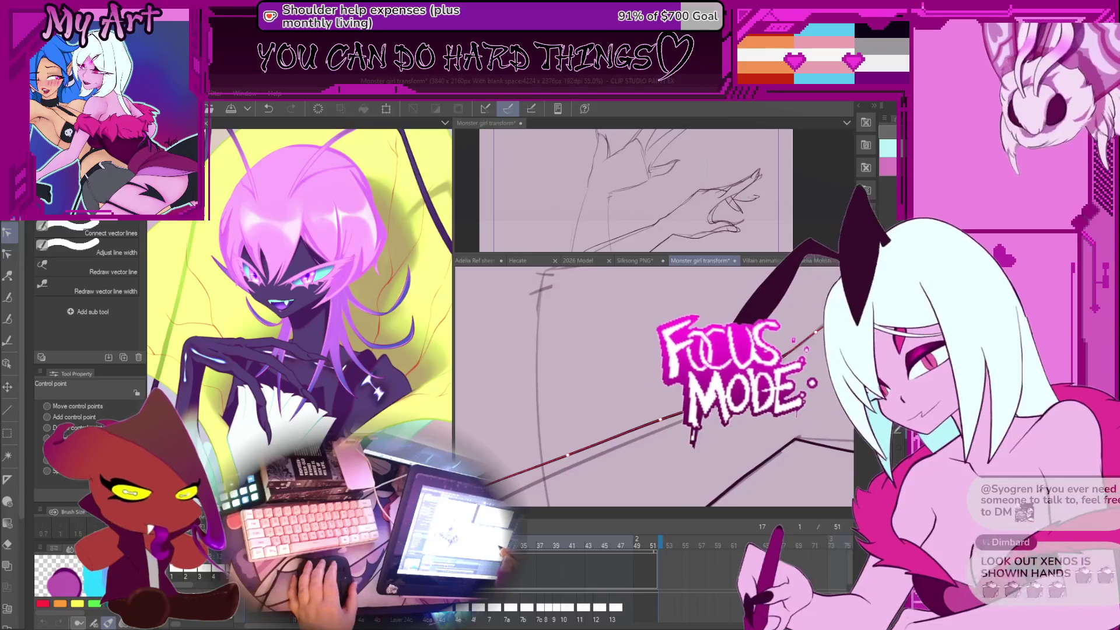
pyautogui.scroll(2, 653, 385)
pyautogui.scroll(-3, 707, 433)
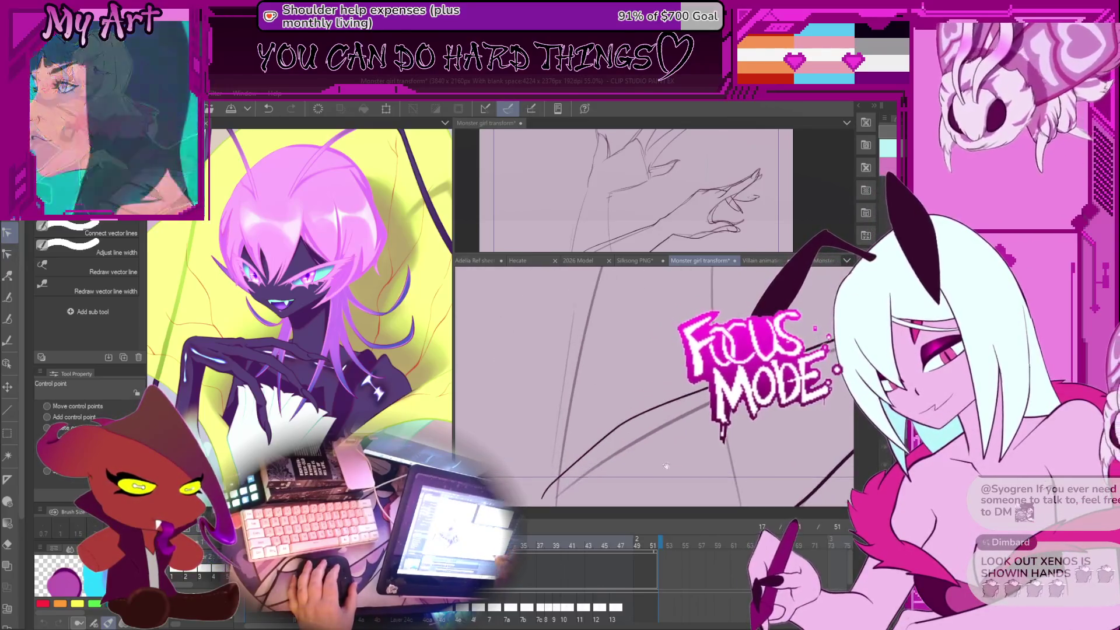
pyautogui.scroll(-2, 706, 433)
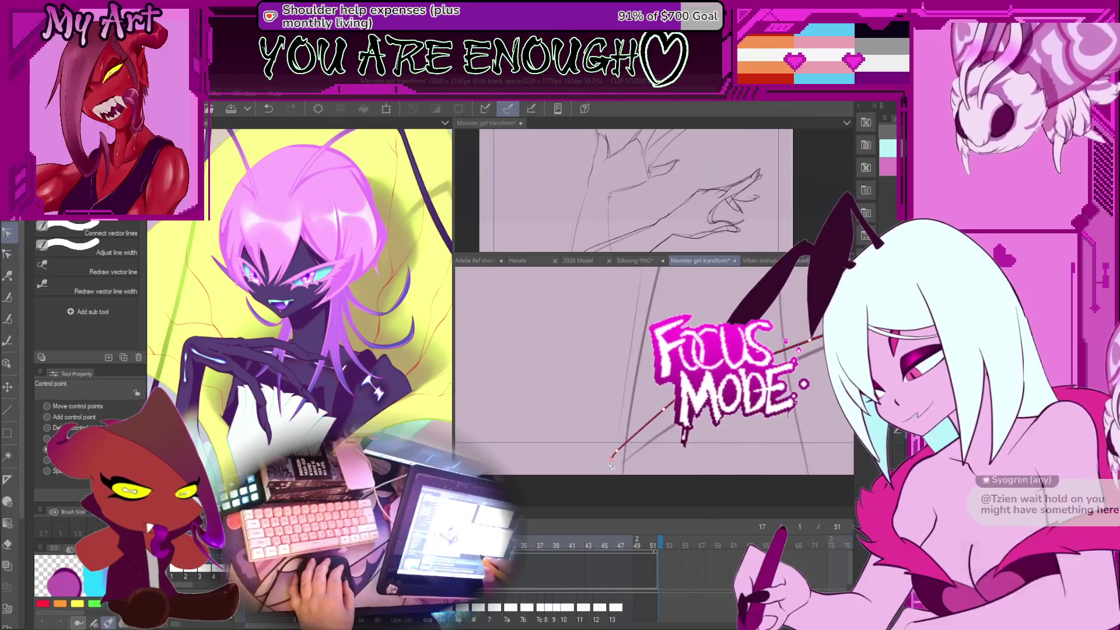
# Step: Pull the claw line's lower end down into a curve, then deselect the finger line
pyautogui.moveTo(617, 462); pyautogui.dragTo(618, 471)
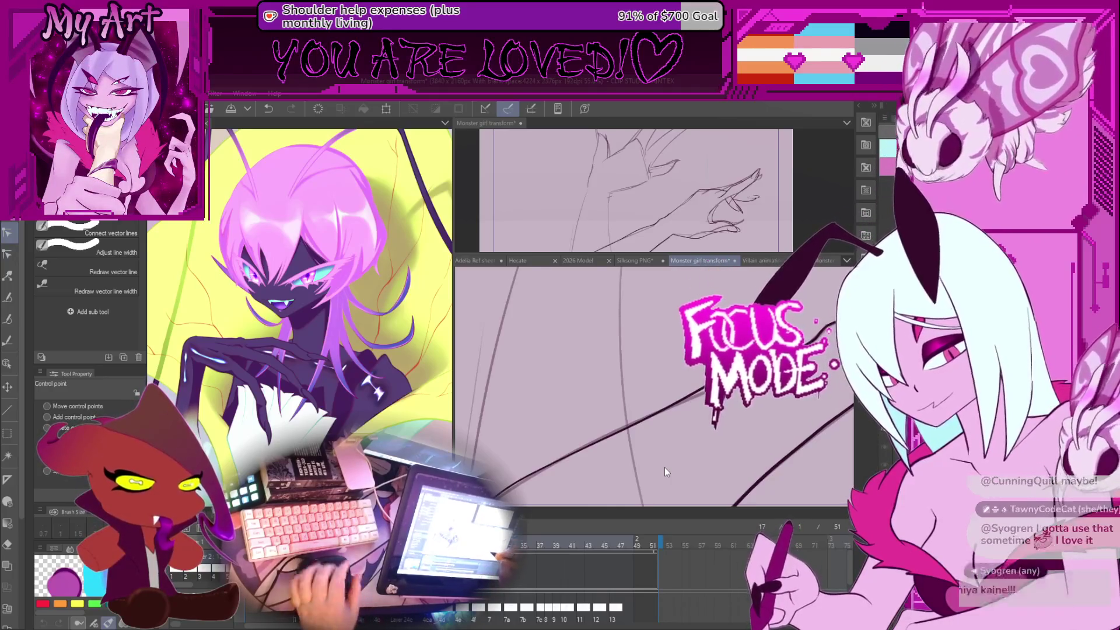
pyautogui.click(658, 413)
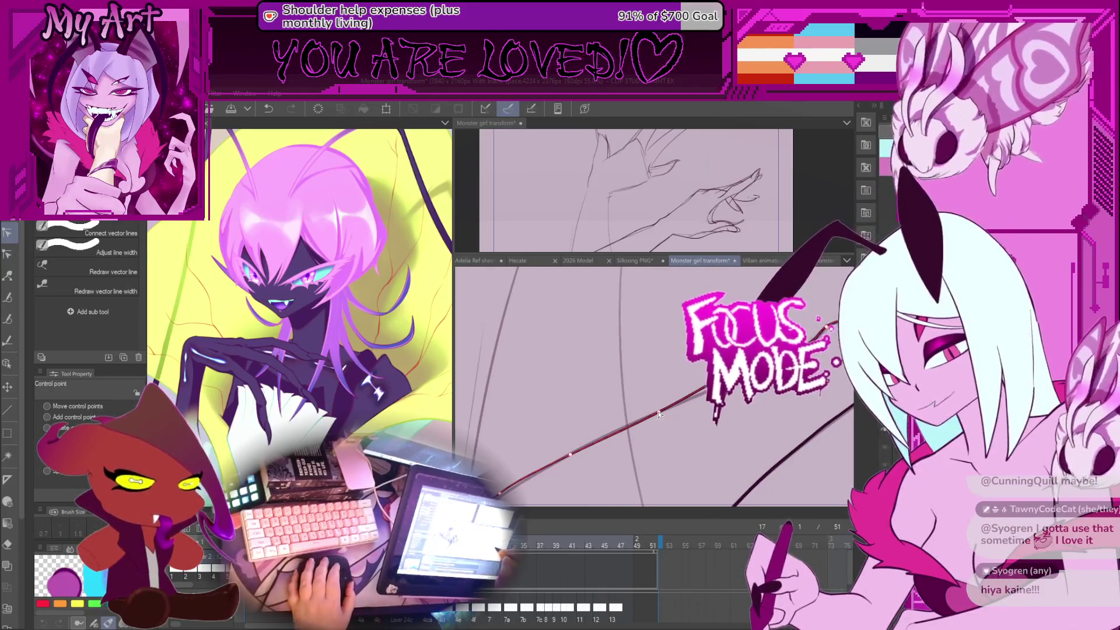
pyautogui.click(684, 361)
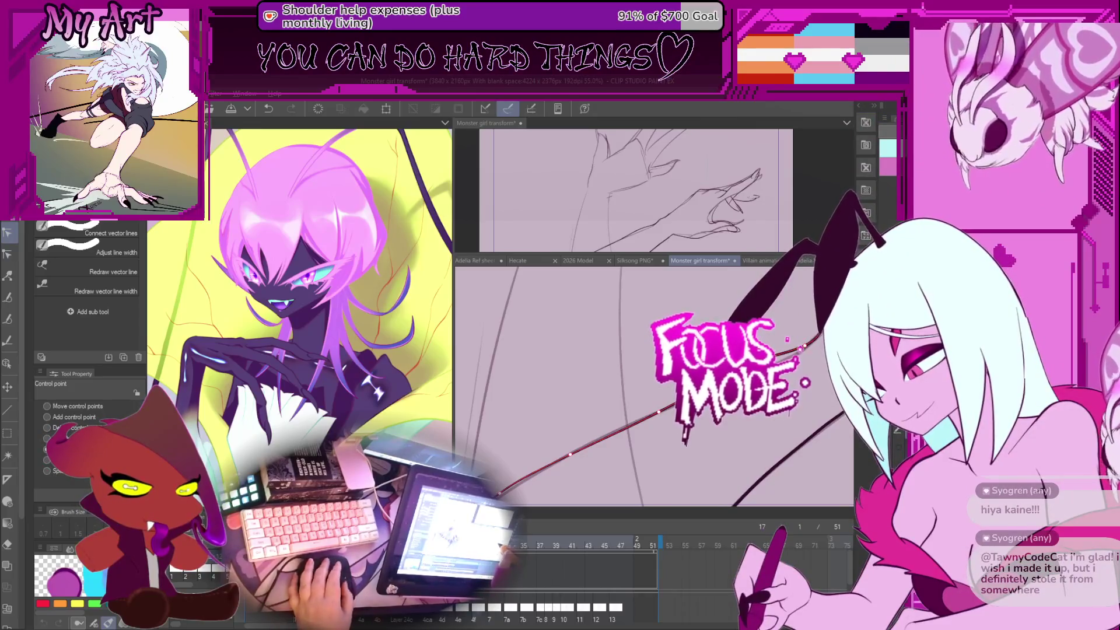
# Step: Pan and zoom the view along the finger lines toward the line work
pyautogui.scroll(-1, 799, 347)
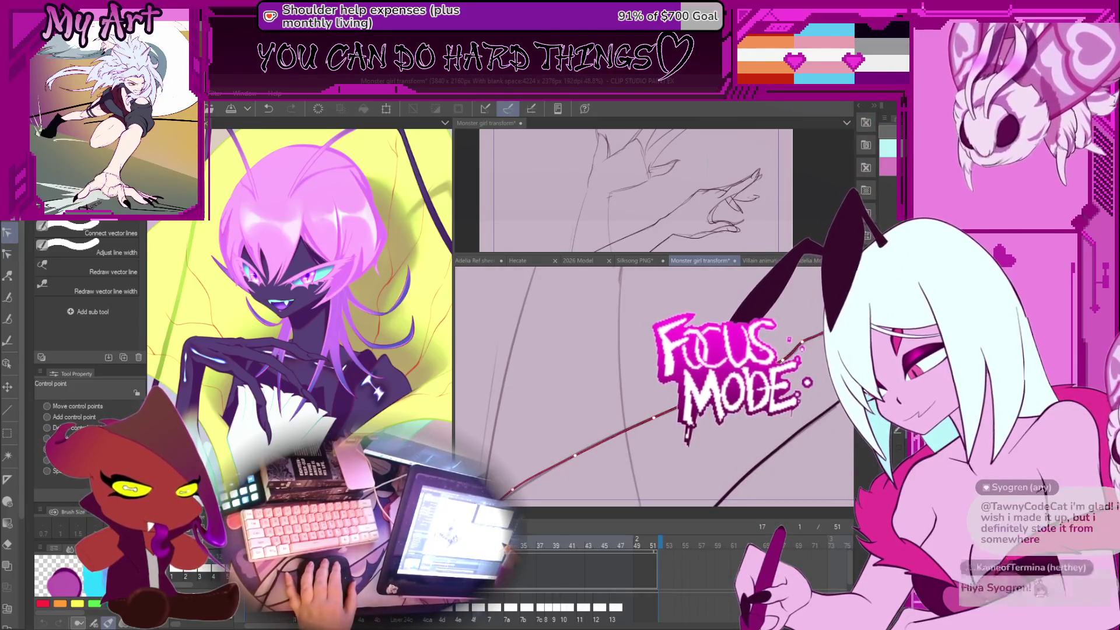
pyautogui.scroll(-3, 653, 385)
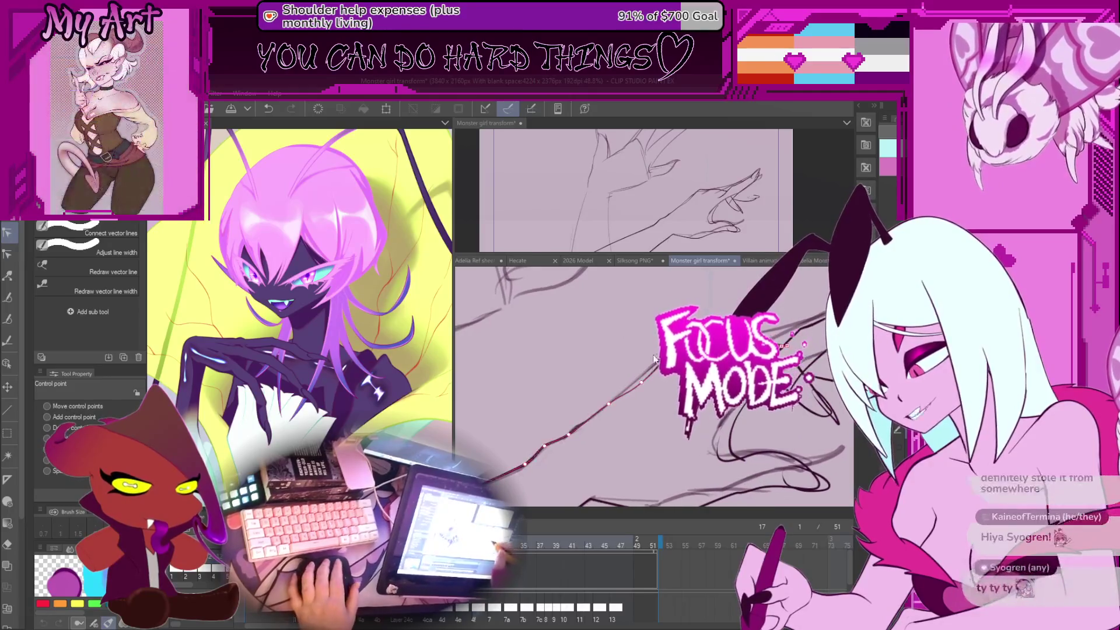
pyautogui.moveTo(618, 400); pyautogui.dragTo(655, 384)
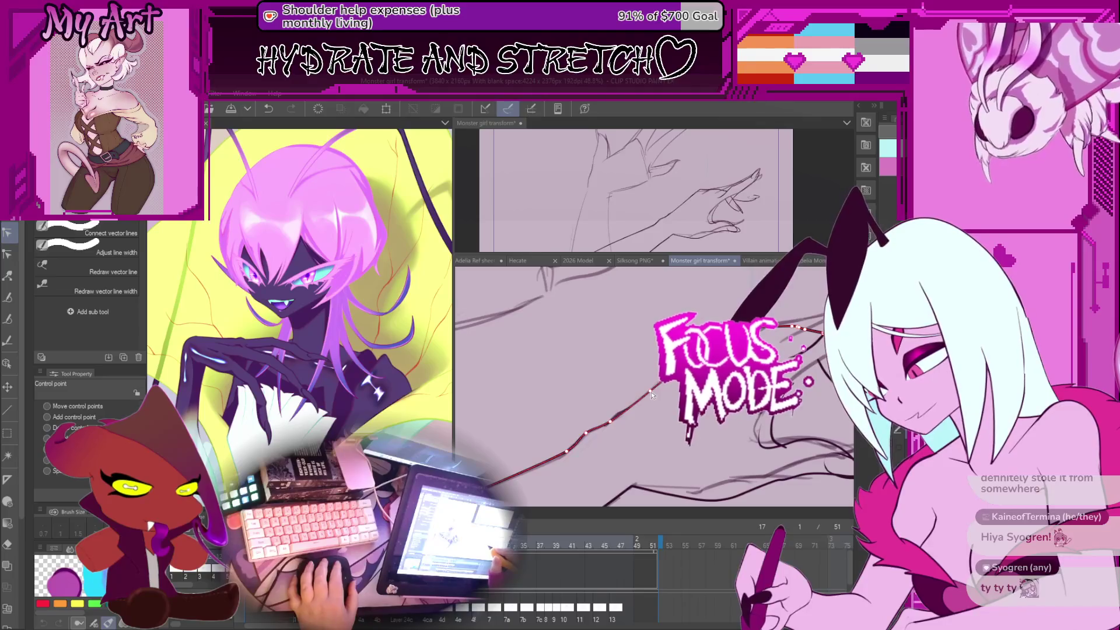
pyautogui.moveTo(650, 392); pyautogui.dragTo(658, 394)
pyautogui.scroll(2, 658, 394)
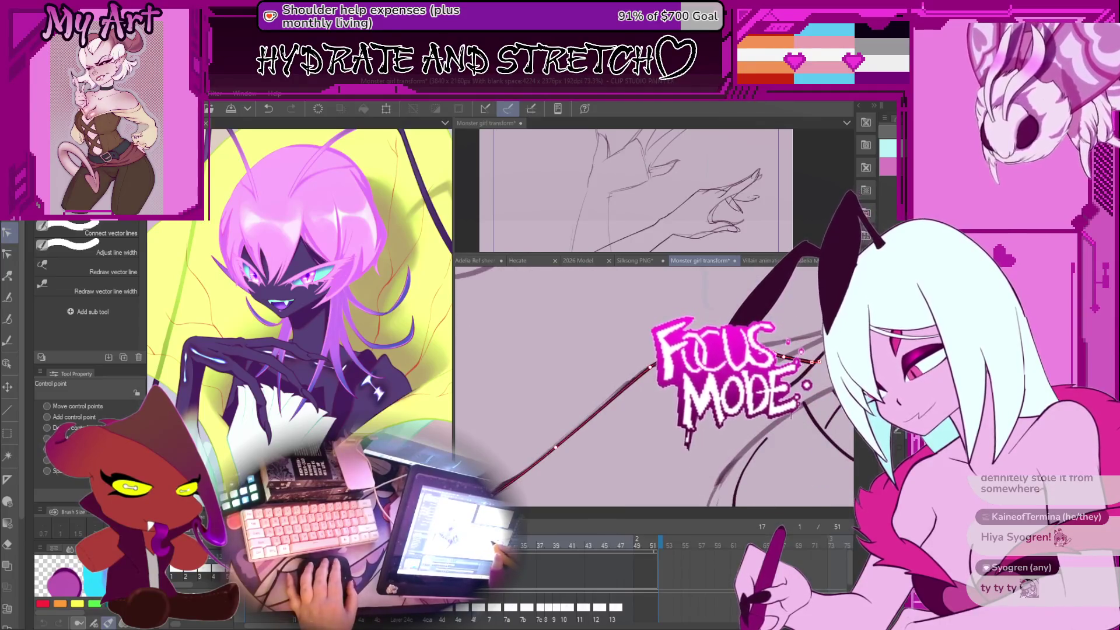
pyautogui.scroll(-1, 658, 393)
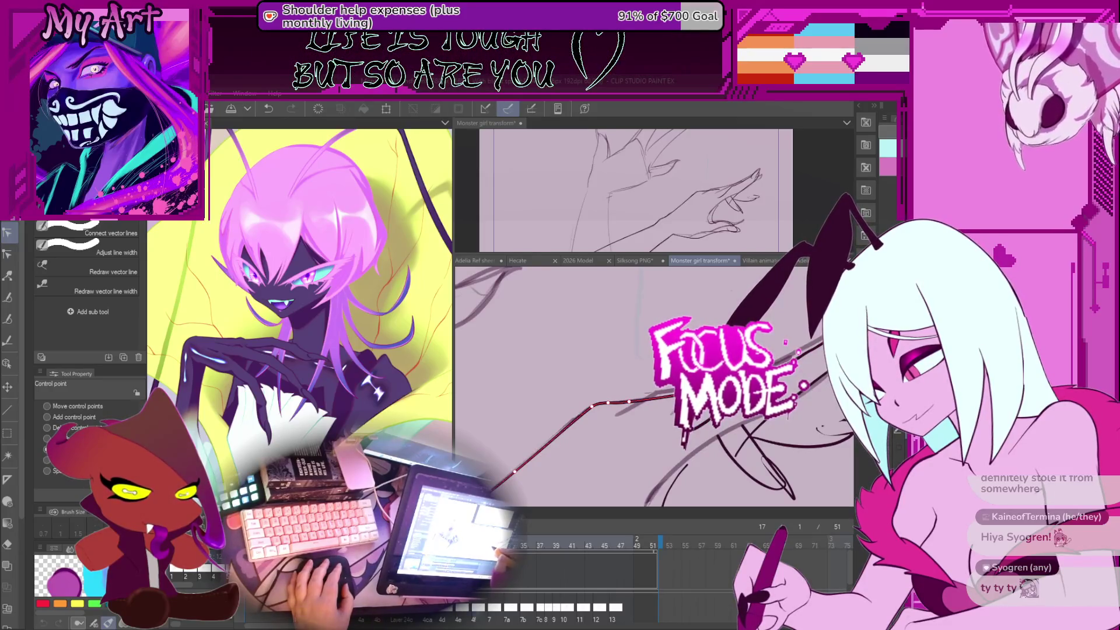
pyautogui.moveTo(653, 409)
pyautogui.mouseDown()
pyautogui.moveTo(618, 402)
pyautogui.moveTo(653, 409)
pyautogui.mouseUp()
# Step: Frame the claw fingertips and lower-right line work up close, with Control point active
pyautogui.press('p')
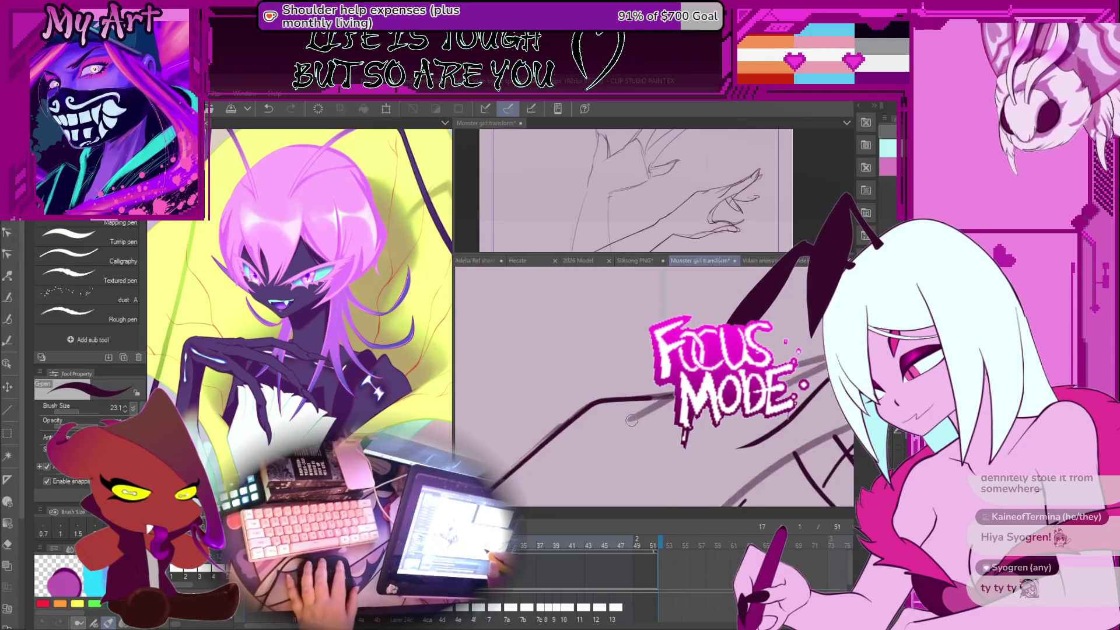
pyautogui.moveTo(631, 420)
pyautogui.mouseDown()
pyautogui.moveTo(671, 393)
pyautogui.moveTo(706, 428)
pyautogui.mouseUp()
pyautogui.press('y')
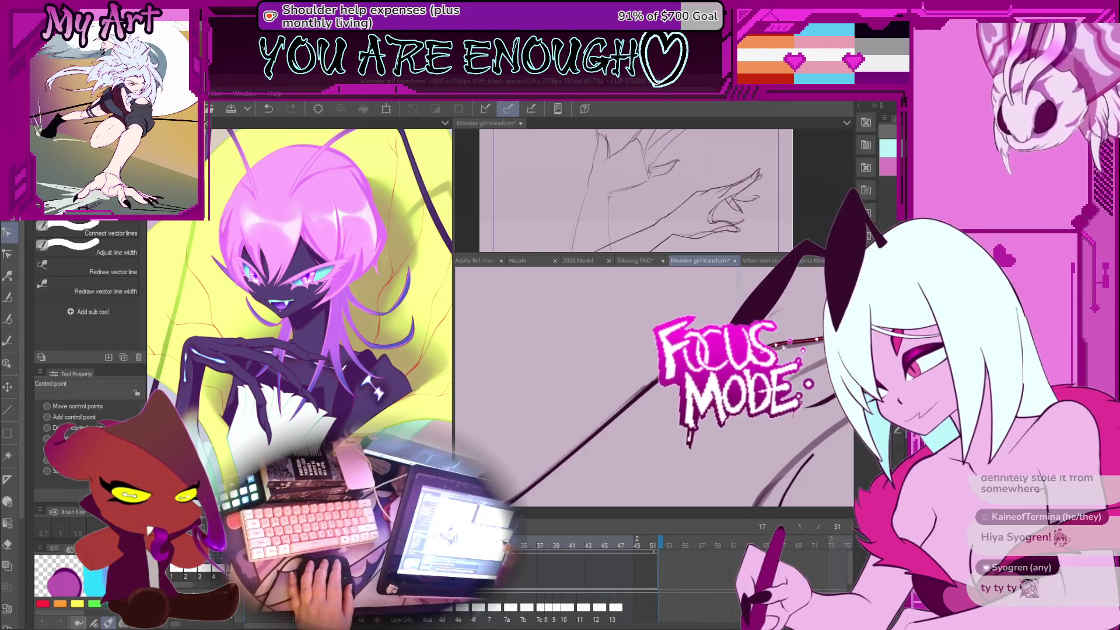
pyautogui.moveTo(784, 347); pyautogui.dragTo(724, 396)
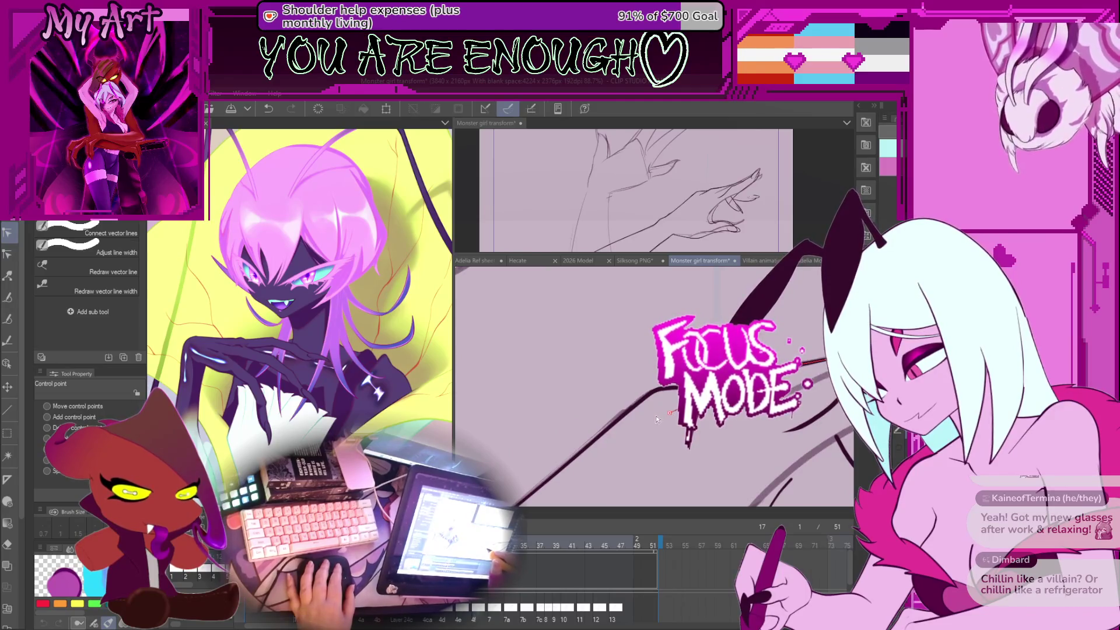
pyautogui.scroll(3, 657, 419)
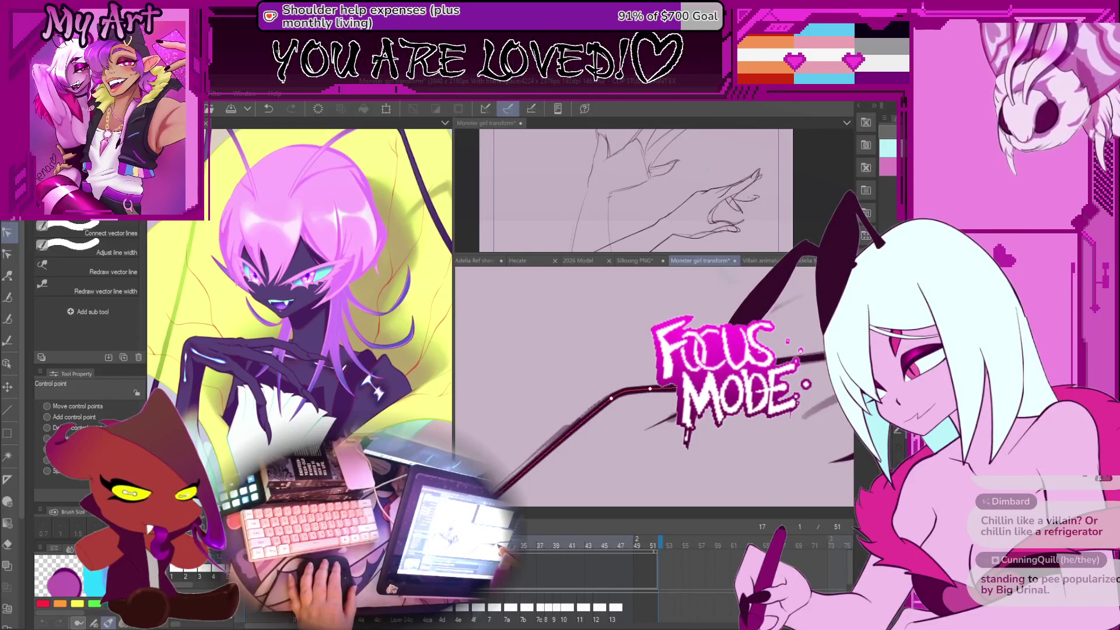
pyautogui.moveTo(793, 513); pyautogui.dragTo(765, 492)
pyautogui.scroll(-2, 764, 491)
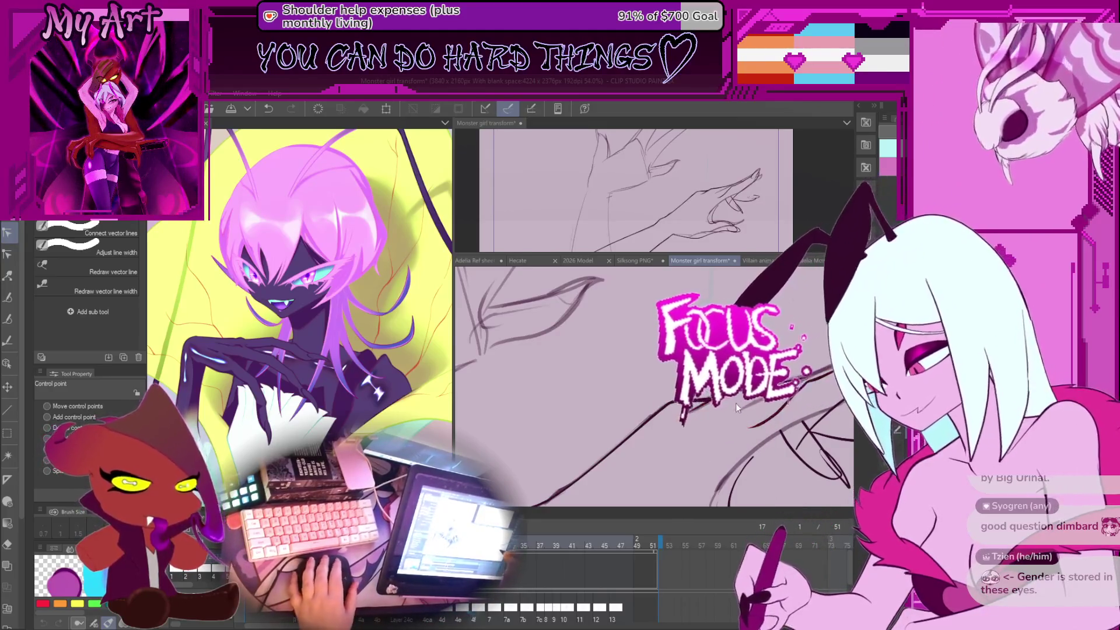
pyautogui.scroll(3, 736, 404)
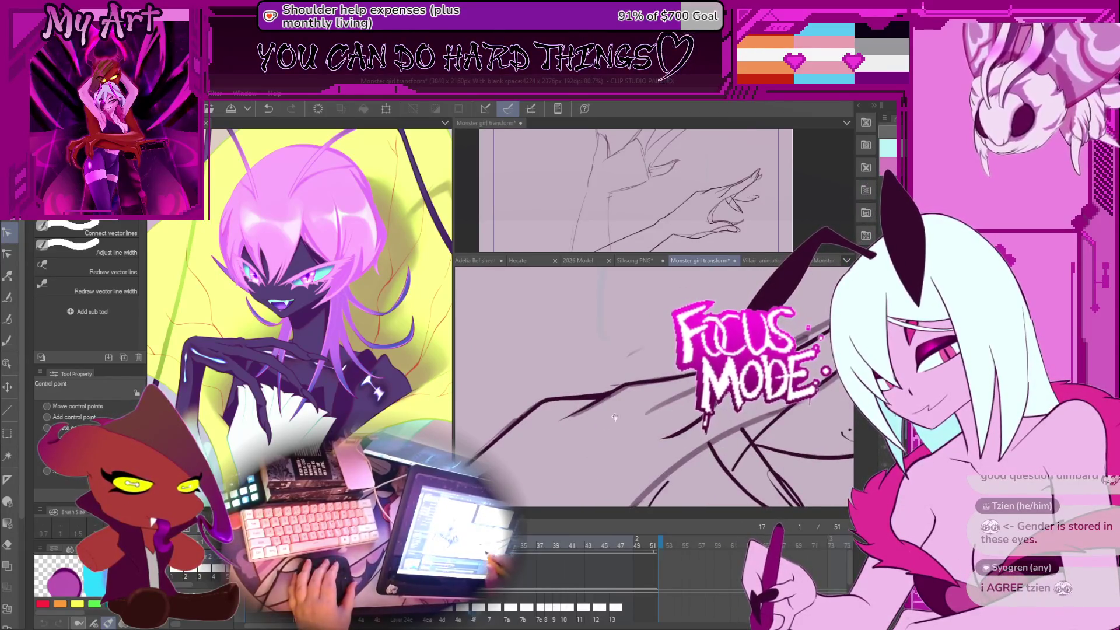
pyautogui.moveTo(725, 450); pyautogui.dragTo(733, 447)
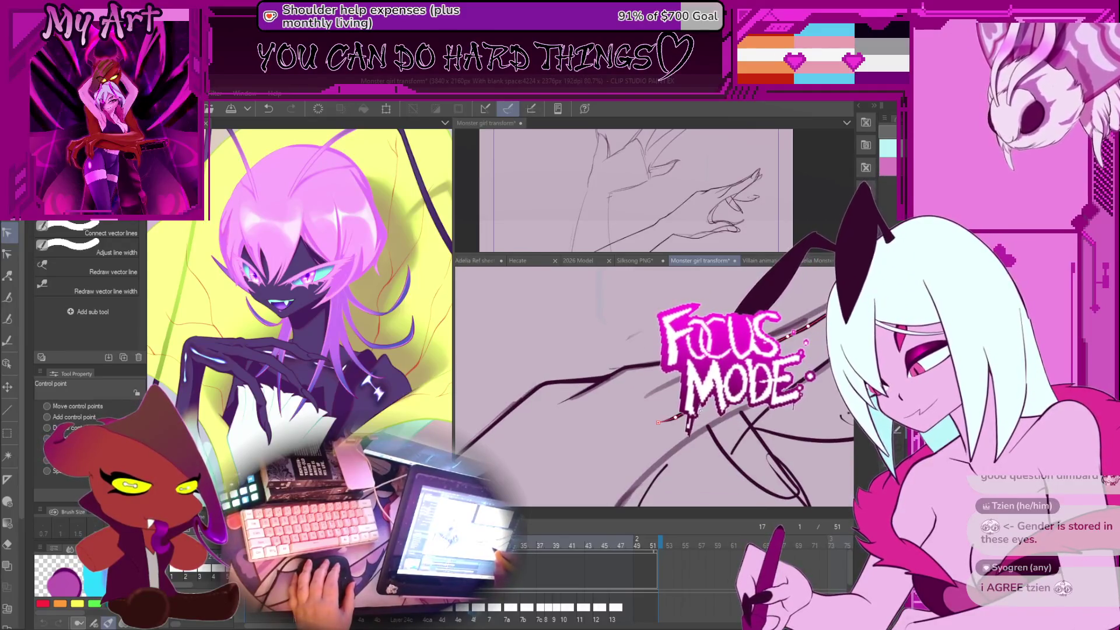
pyautogui.moveTo(658, 422)
pyautogui.mouseDown()
pyautogui.moveTo(670, 502)
pyautogui.moveTo(658, 511)
pyautogui.mouseUp()
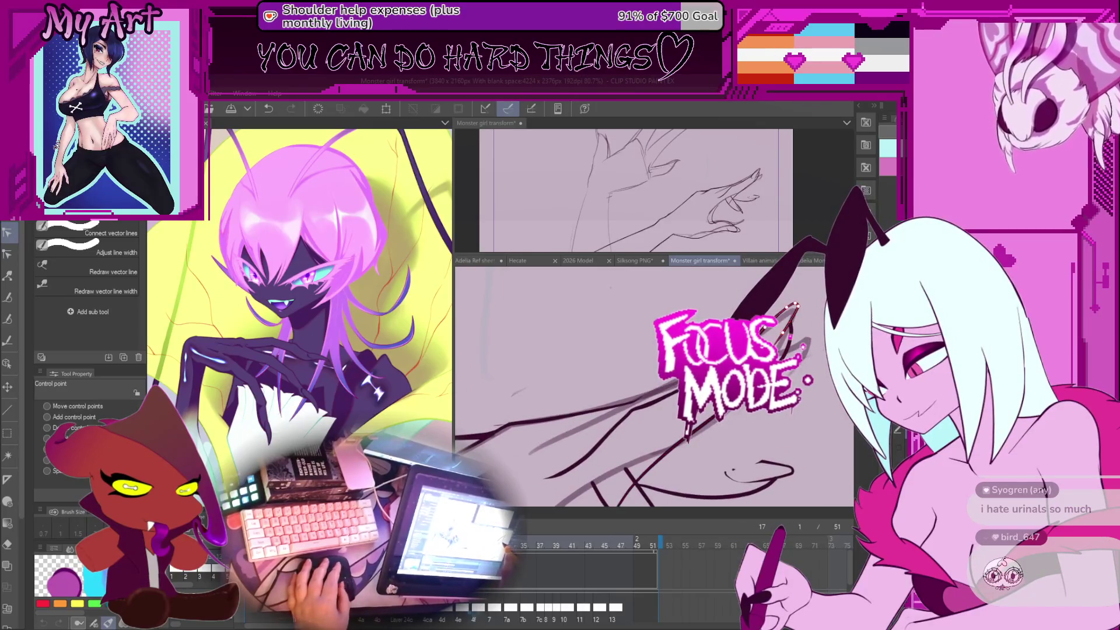
# Step: Select the claw stroke with the Object tool and shift its chosen points slightly left
pyautogui.press('o')
pyautogui.click(778, 360)
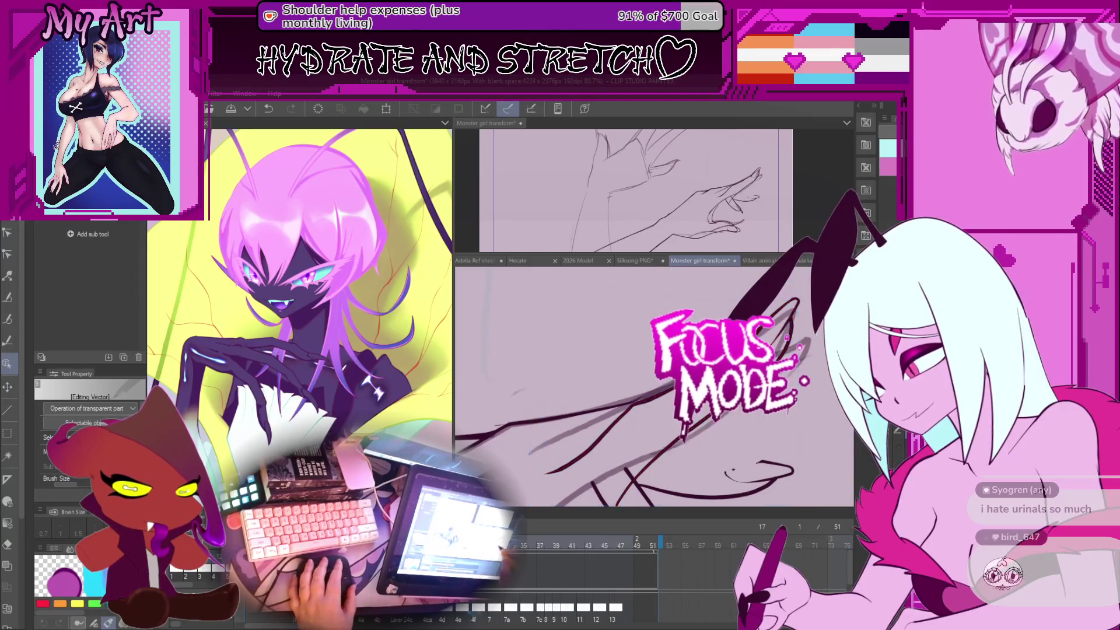
pyautogui.moveTo(642, 409); pyautogui.dragTo(715, 383)
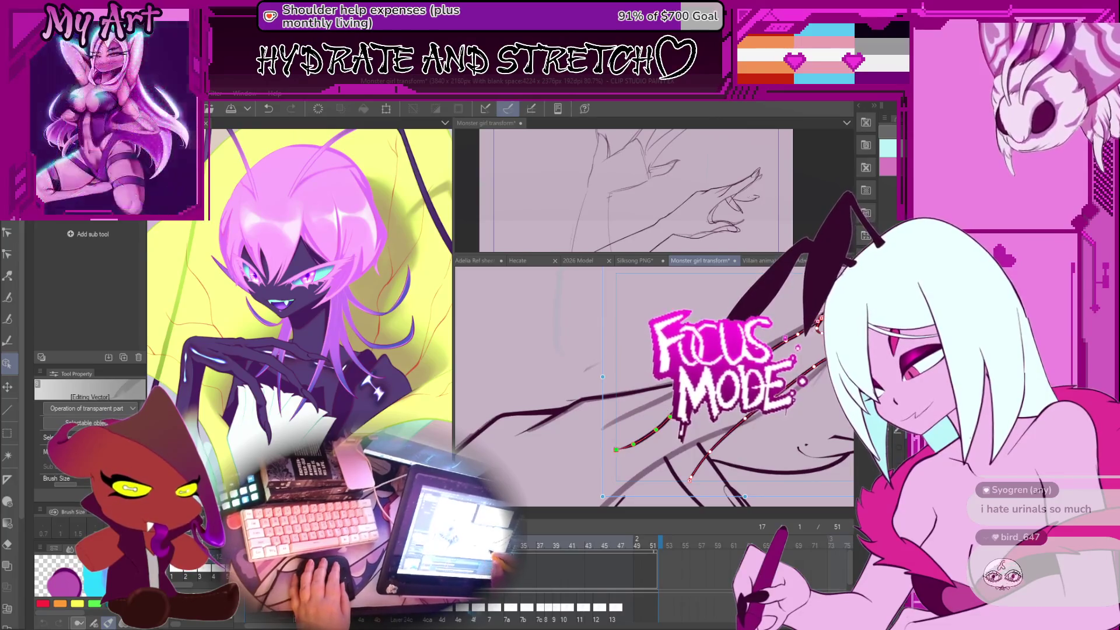
pyautogui.moveTo(671, 422); pyautogui.dragTo(659, 420)
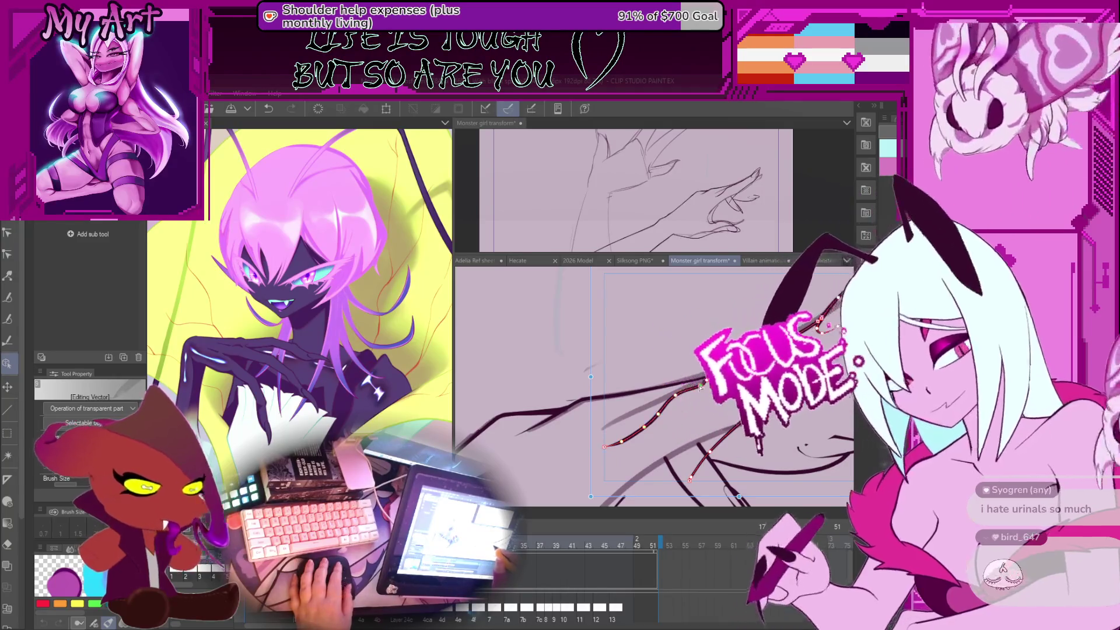
pyautogui.click(700, 387)
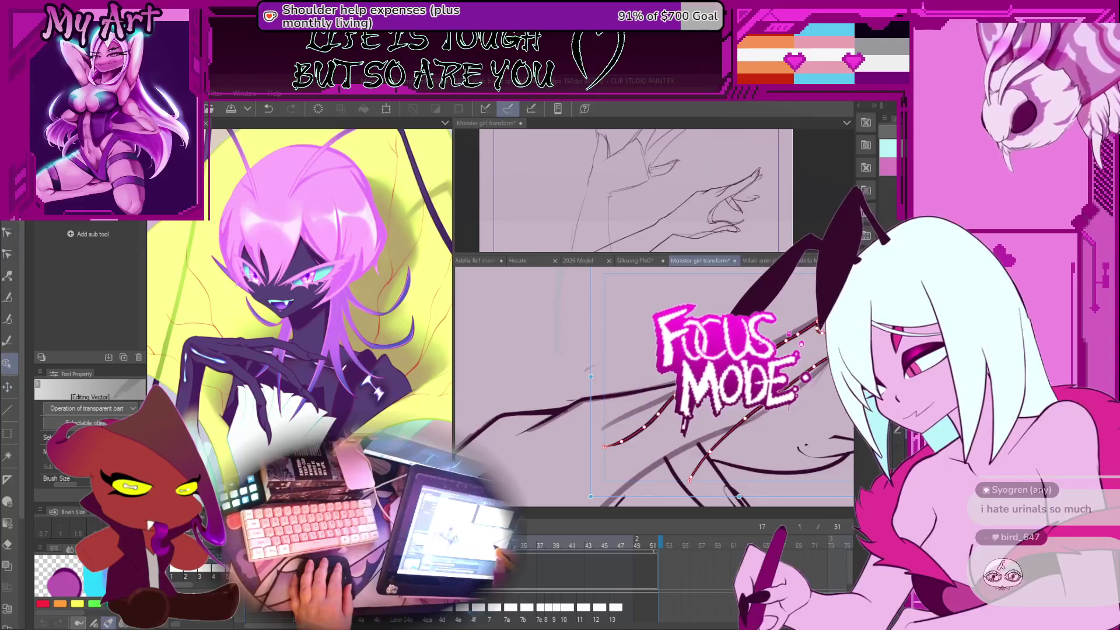
pyautogui.moveTo(622, 448); pyautogui.dragTo(670, 420)
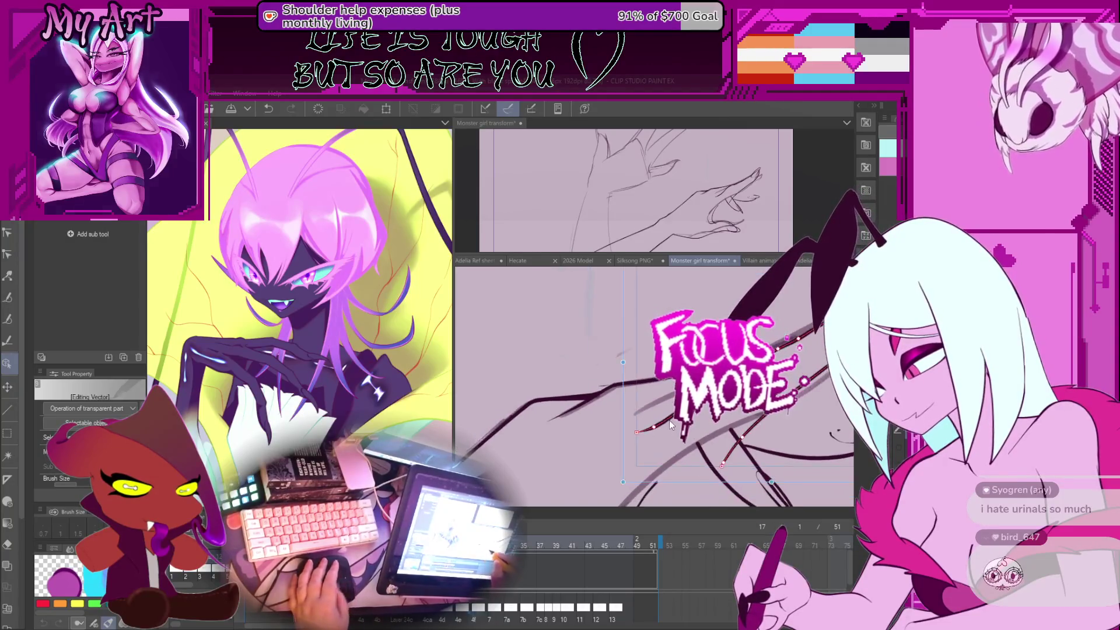
pyautogui.press('y')
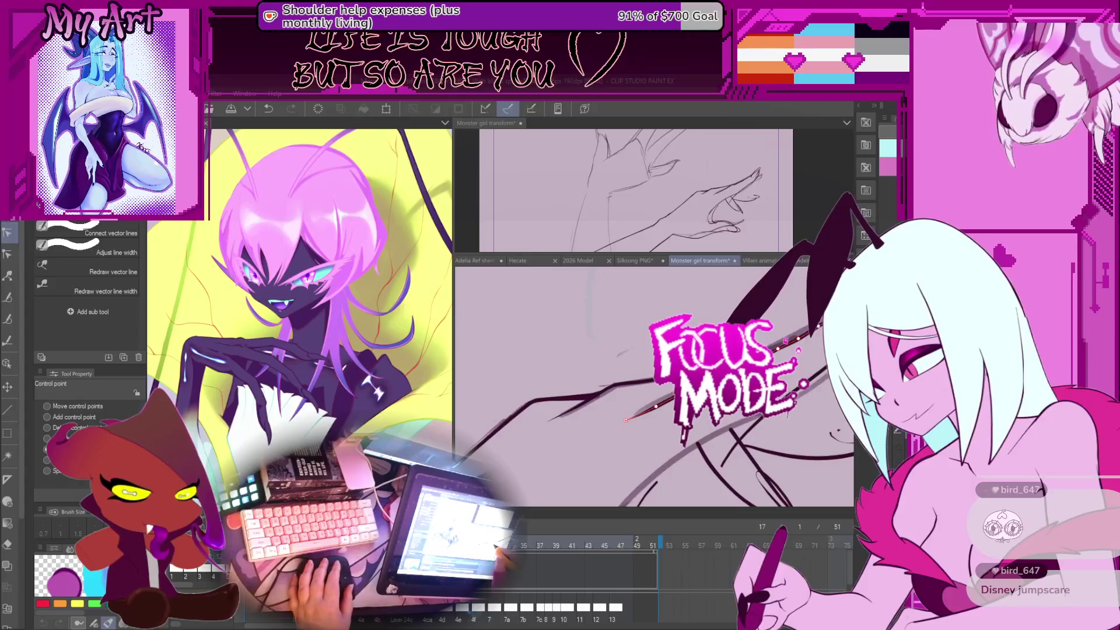
# Step: Flatten the successive dips along the long claw-finger line by dragging its control points
pyautogui.moveTo(644, 410); pyautogui.dragTo(670, 448)
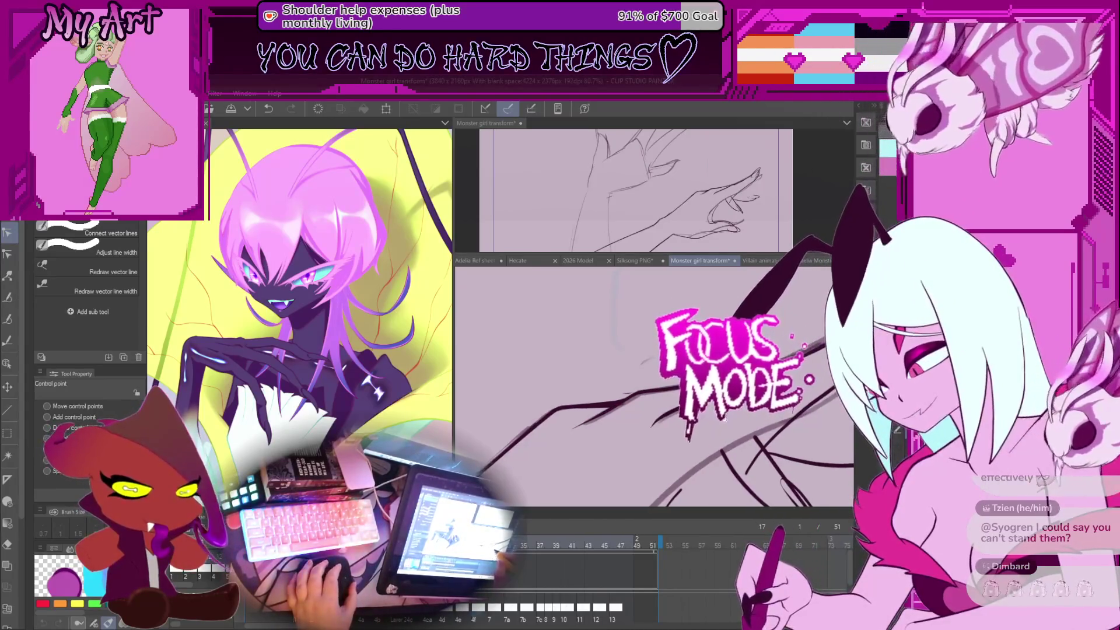
pyautogui.moveTo(584, 426); pyautogui.dragTo(661, 405)
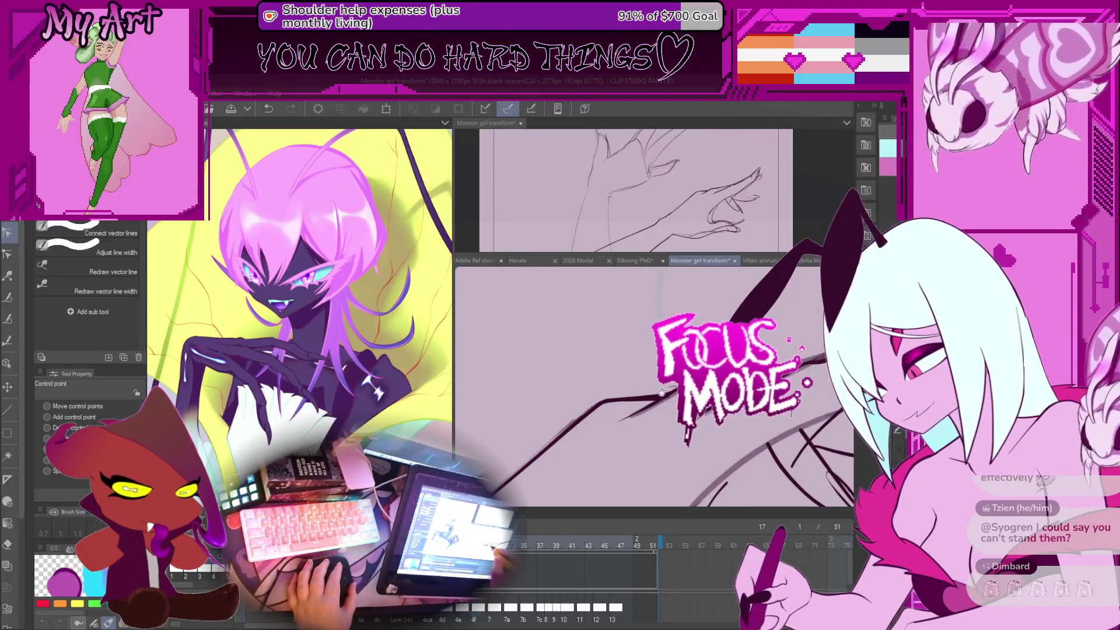
pyautogui.click(659, 409)
pyautogui.scroll(-5, 652, 412)
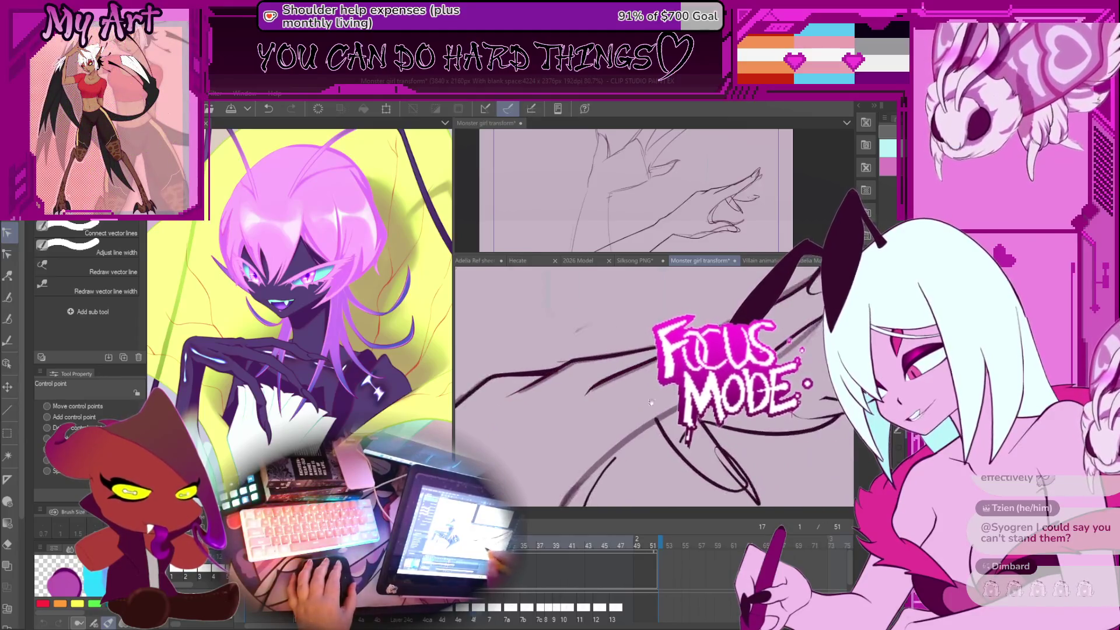
pyautogui.scroll(5, 735, 436)
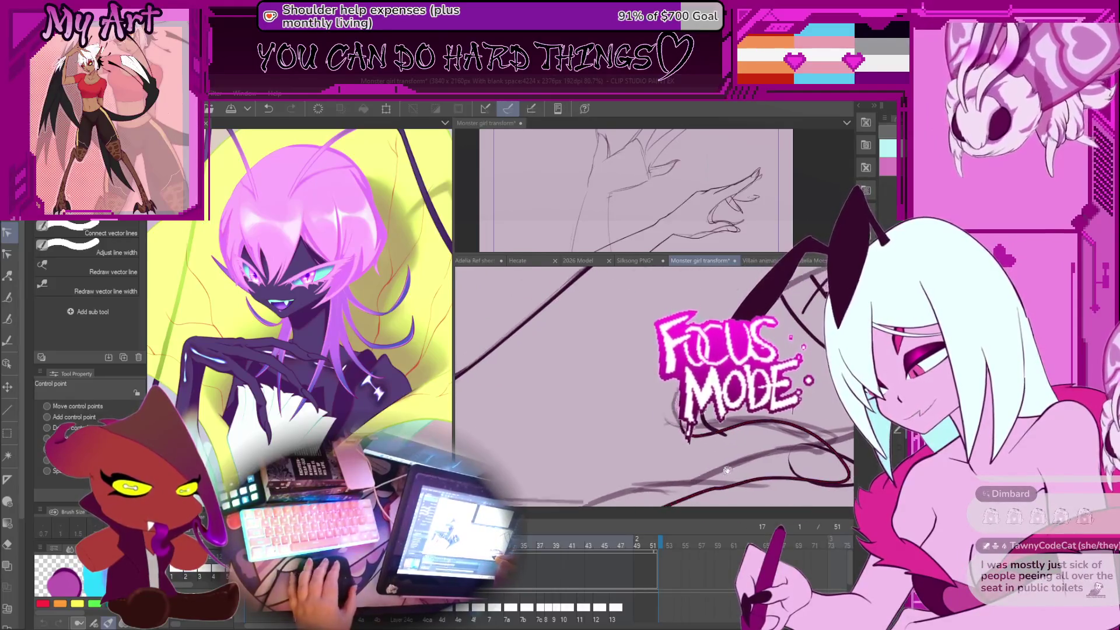
pyautogui.moveTo(735, 436)
pyautogui.mouseDown()
pyautogui.moveTo(708, 415)
pyautogui.moveTo(600, 449)
pyautogui.mouseUp()
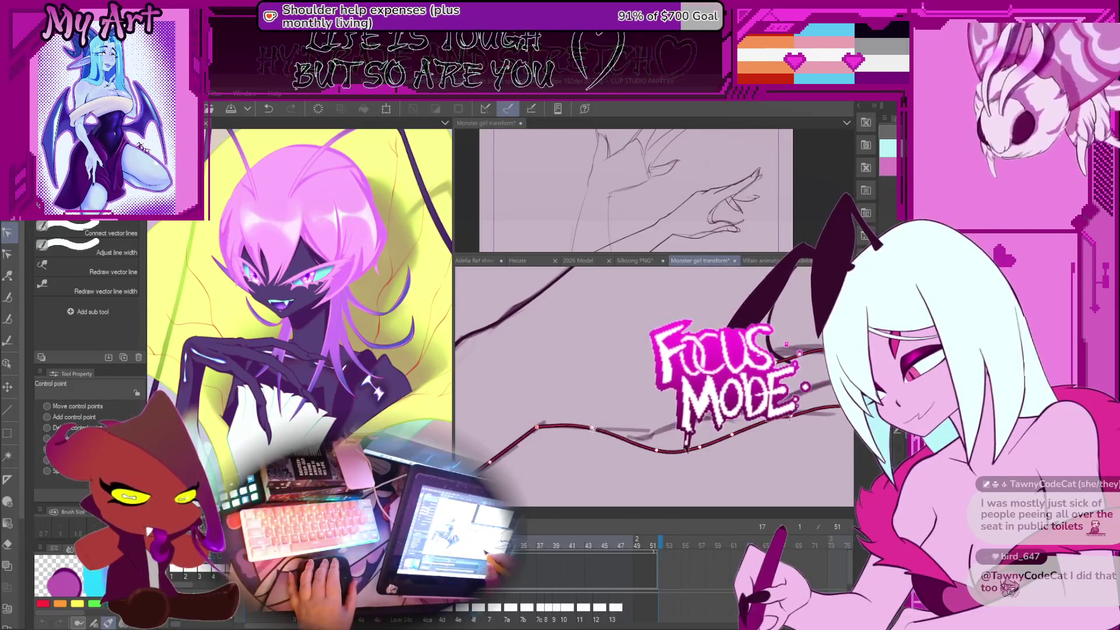
pyautogui.moveTo(700, 450); pyautogui.dragTo(651, 431)
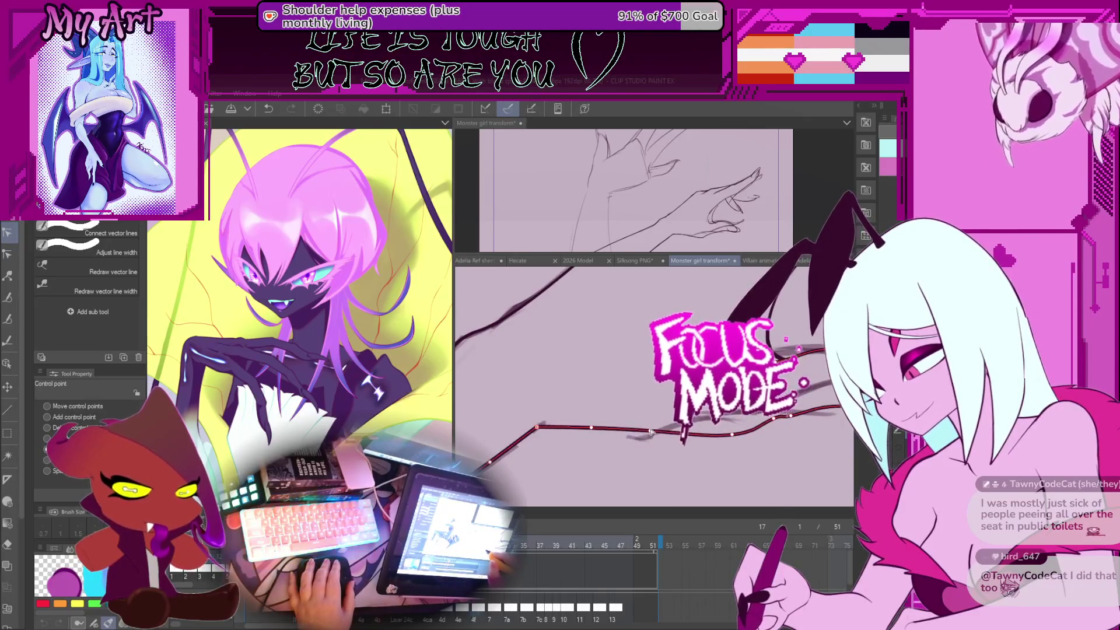
pyautogui.moveTo(735, 435); pyautogui.dragTo(701, 423)
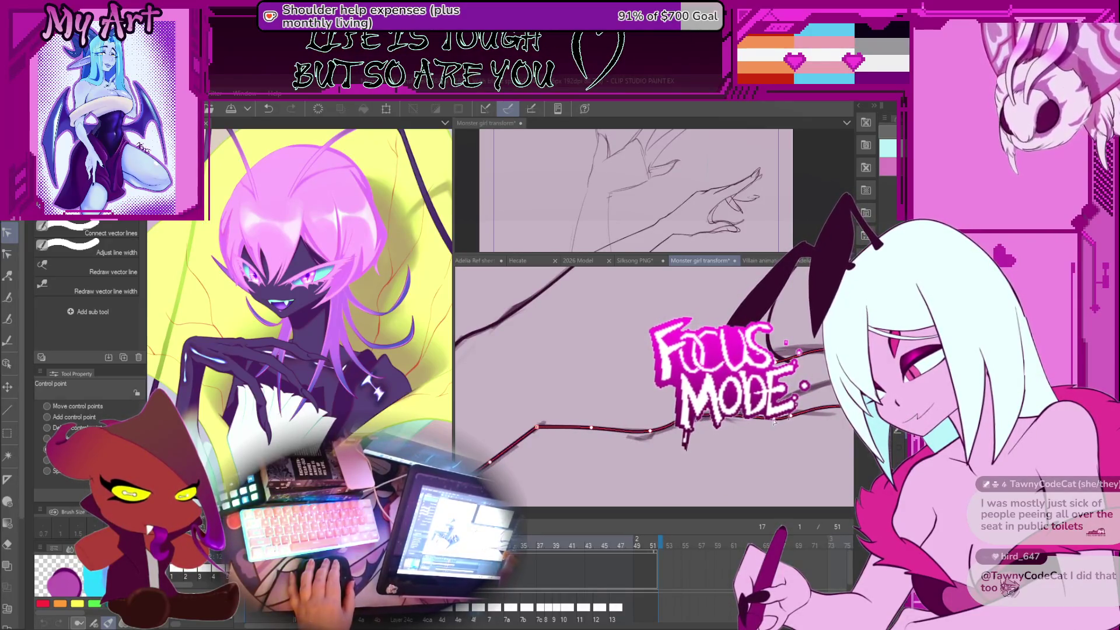
# Step: Undo stray line edits while picking through the loop-shaped and central curved strokes
pyautogui.press('m')
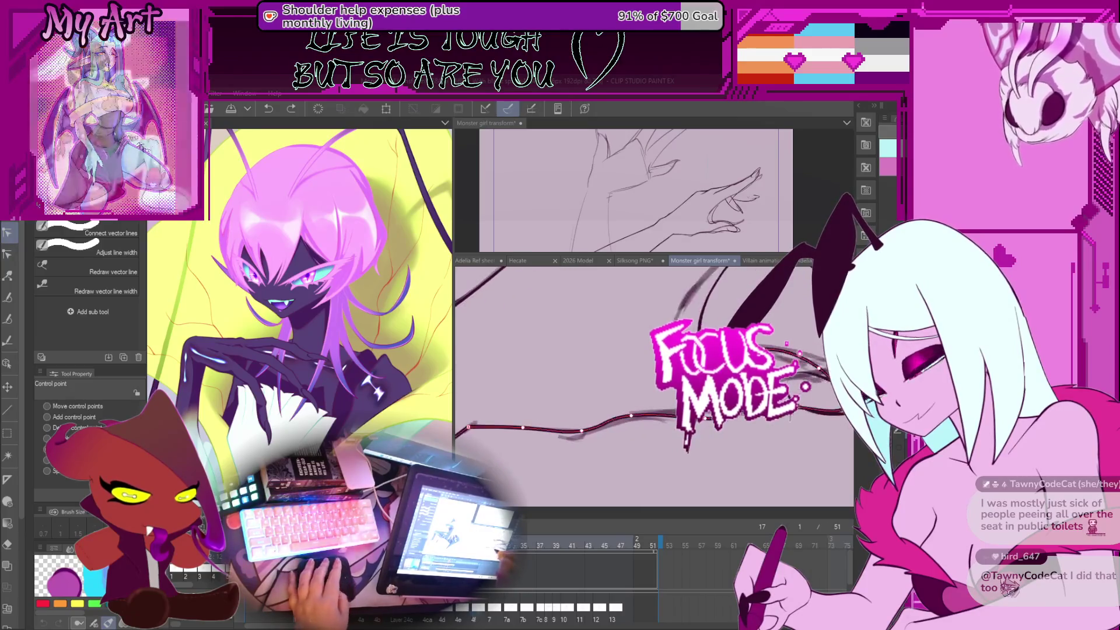
pyautogui.press('o')
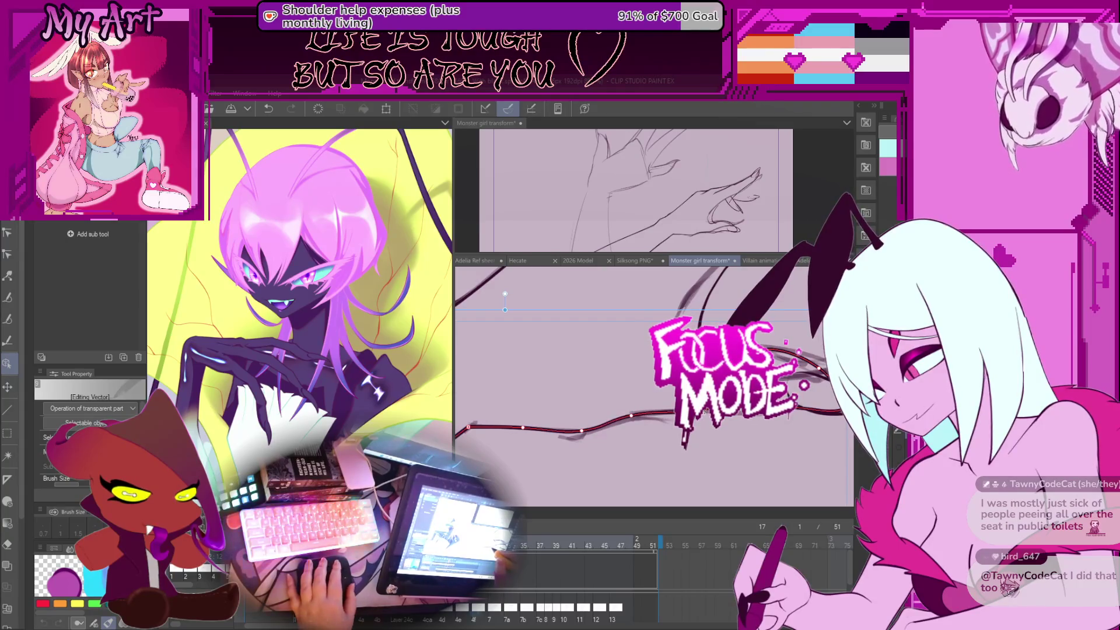
pyautogui.hotkey('ctrl', 'z')
pyautogui.hotkey('ctrl', 'z')
pyautogui.hotkey('ctrl', 'z')
pyautogui.click(786, 431)
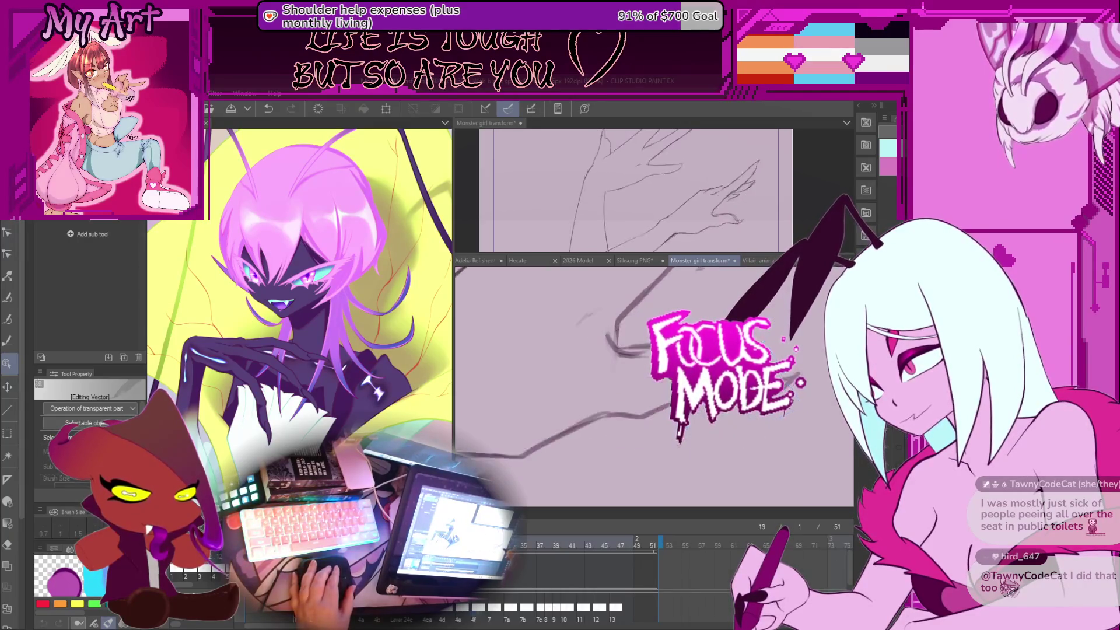
pyautogui.click(752, 414)
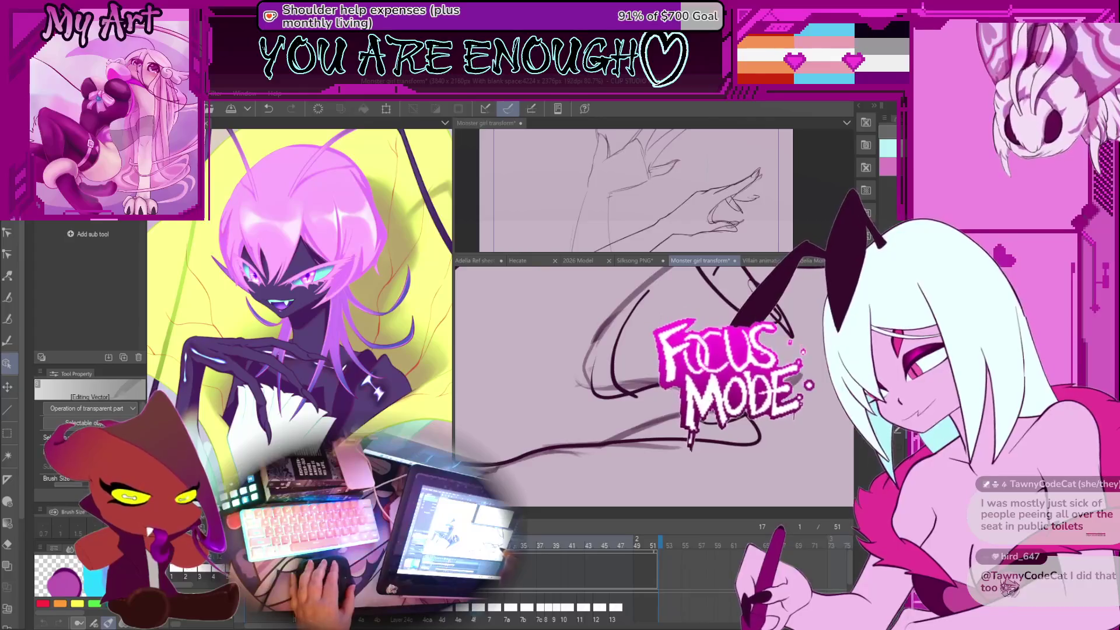
pyautogui.click(735, 433)
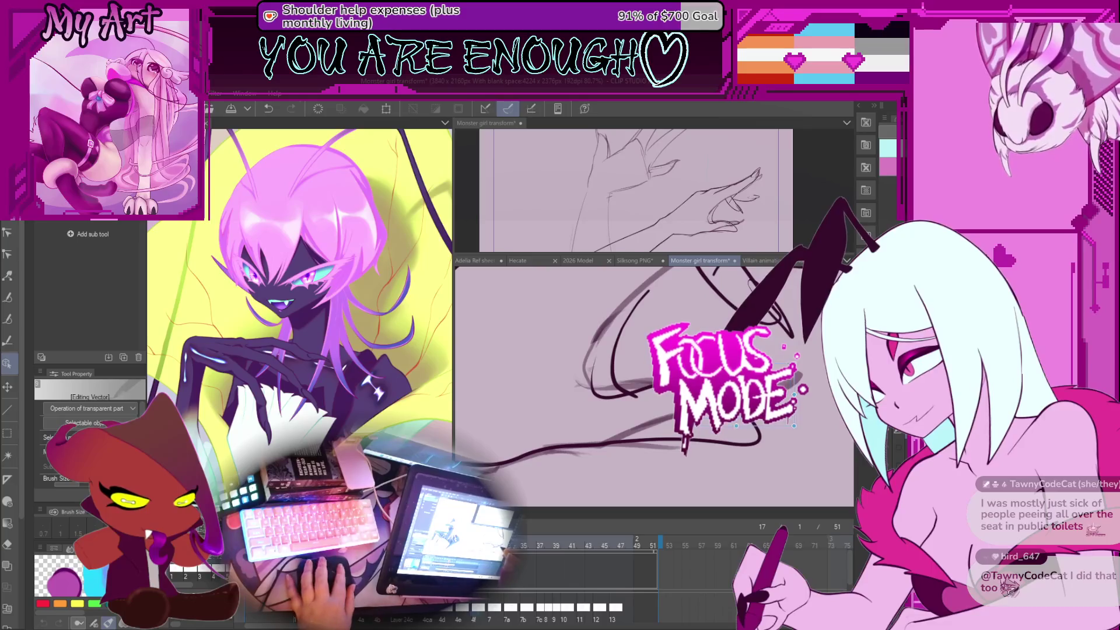
pyautogui.hotkey('ctrl', 'z')
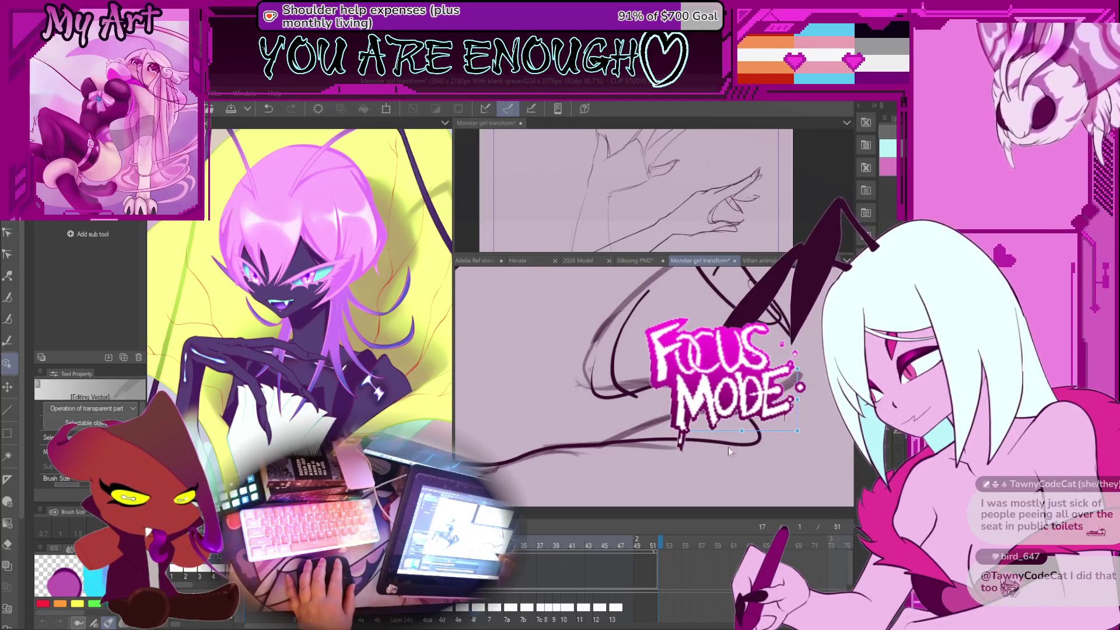
# Step: Raise the sagging low point on the longer finger stroke, then pick the bottom line
pyautogui.click(784, 449)
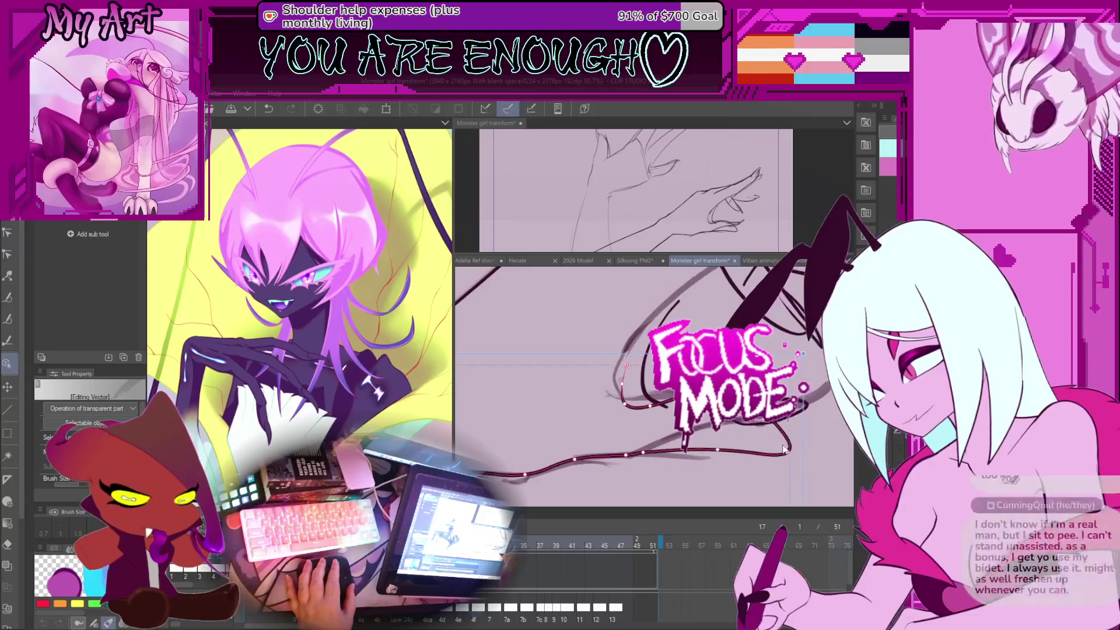
pyautogui.moveTo(717, 449); pyautogui.dragTo(709, 436)
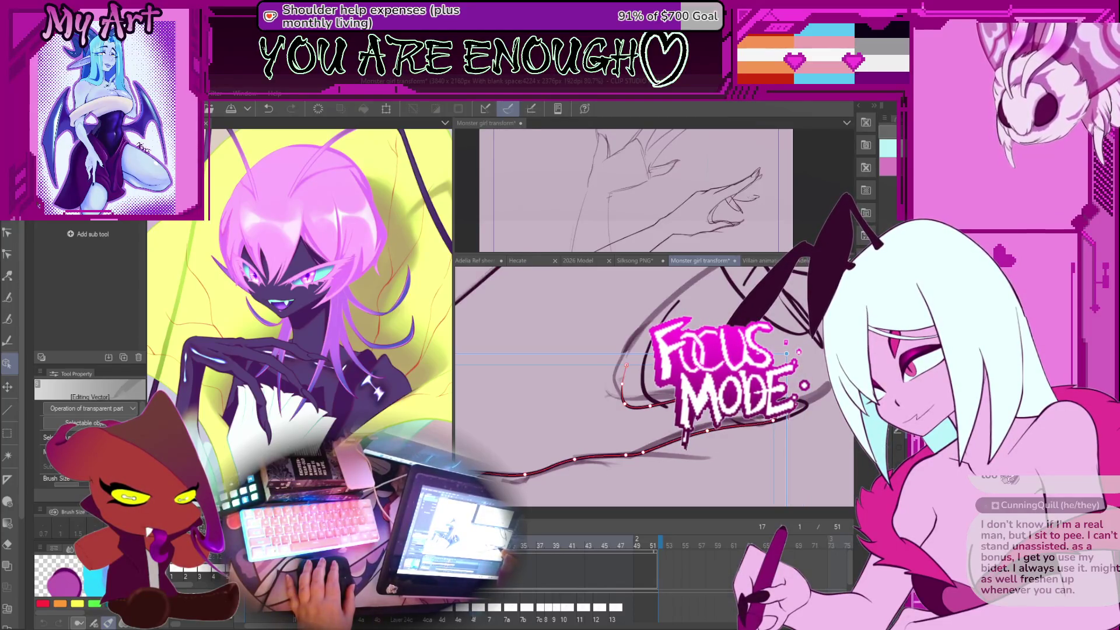
pyautogui.moveTo(658, 409)
pyautogui.mouseDown()
pyautogui.moveTo(690, 429)
pyautogui.moveTo(694, 404)
pyautogui.mouseUp()
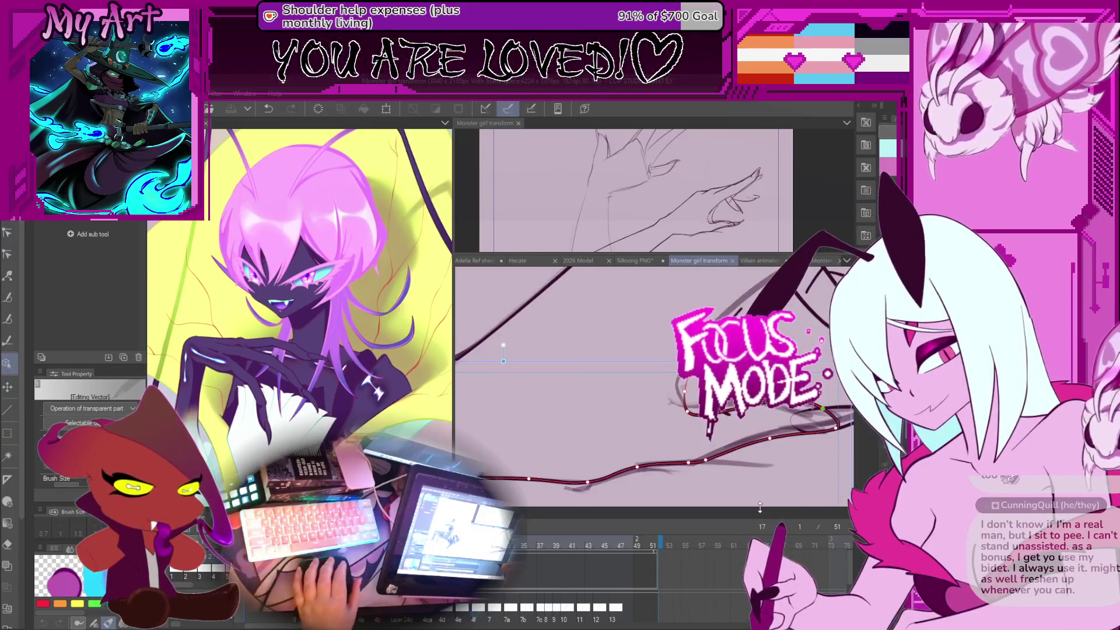
pyautogui.moveTo(750, 451); pyautogui.dragTo(755, 453)
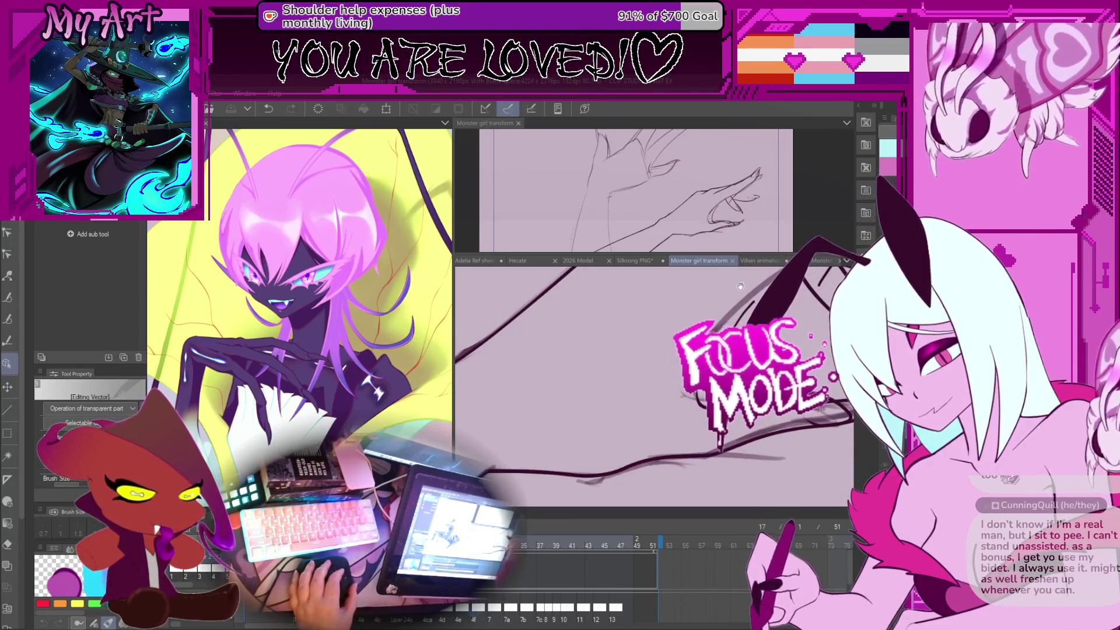
pyautogui.click(689, 452)
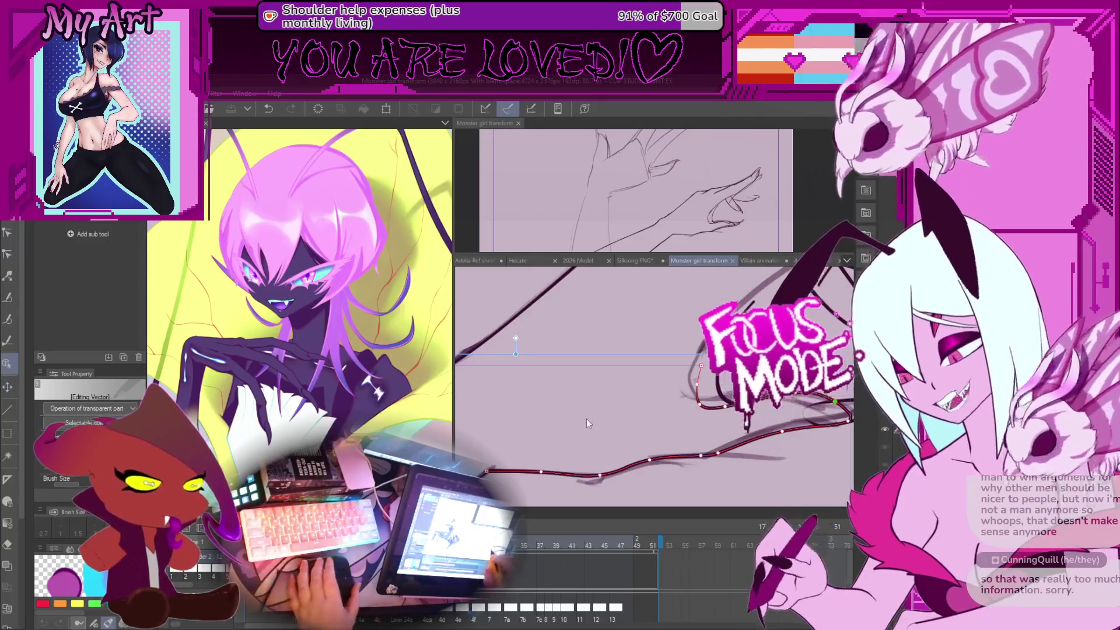
pyautogui.moveTo(688, 451)
pyautogui.mouseDown()
pyautogui.moveTo(743, 432)
pyautogui.moveTo(681, 421)
pyautogui.mouseUp()
# Step: Drag the claw curve's control point down and to the left
pyautogui.press('y')
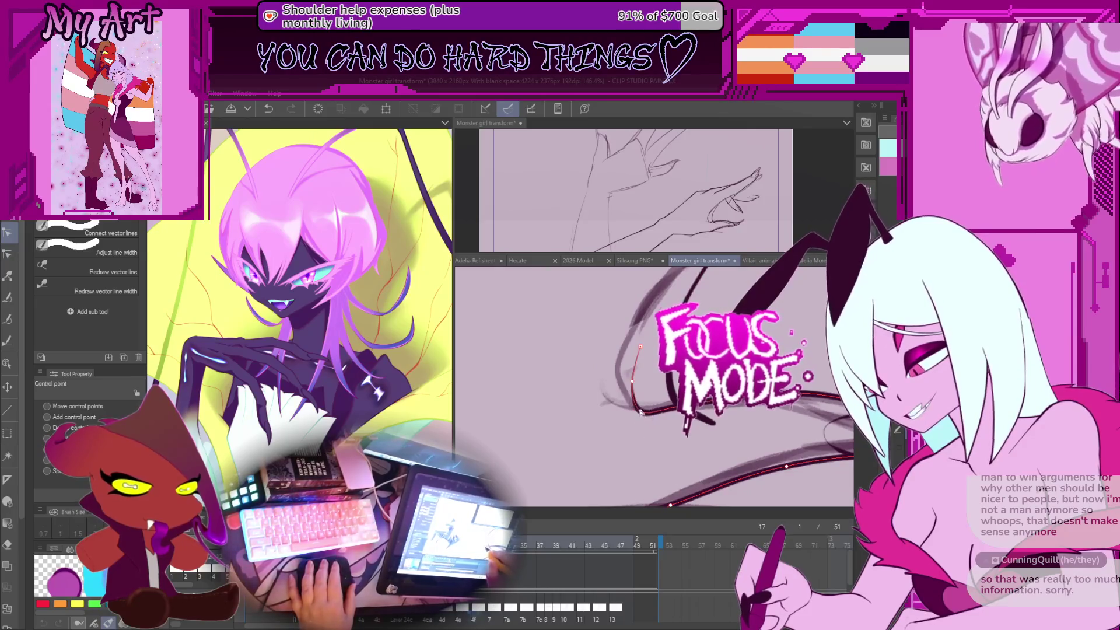
pyautogui.moveTo(632, 386); pyautogui.dragTo(665, 417)
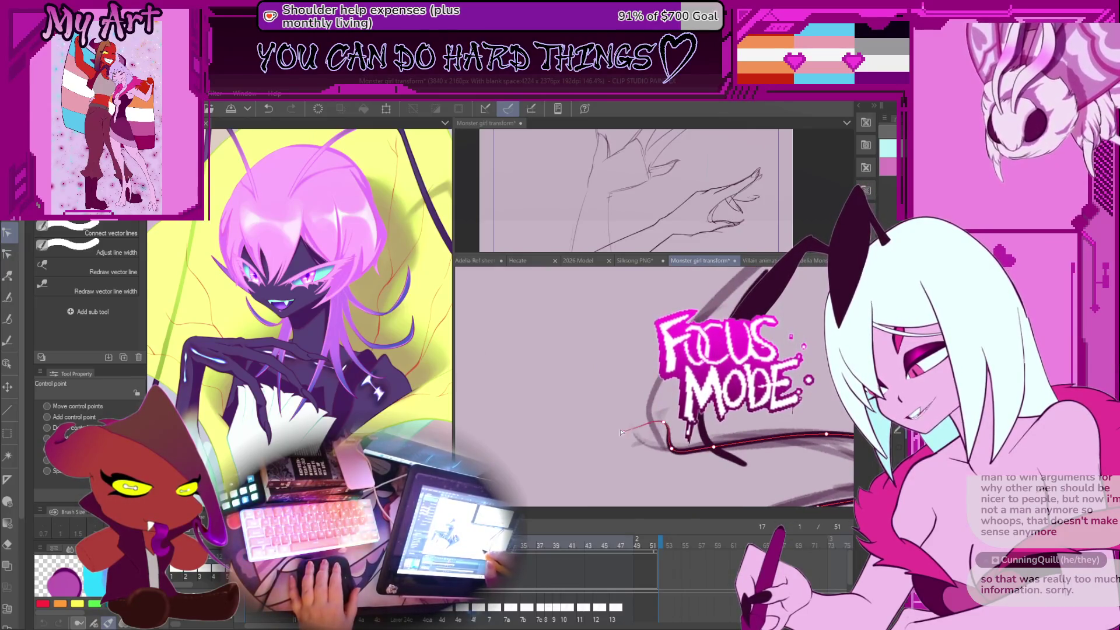
pyautogui.moveTo(665, 426); pyautogui.dragTo(643, 445)
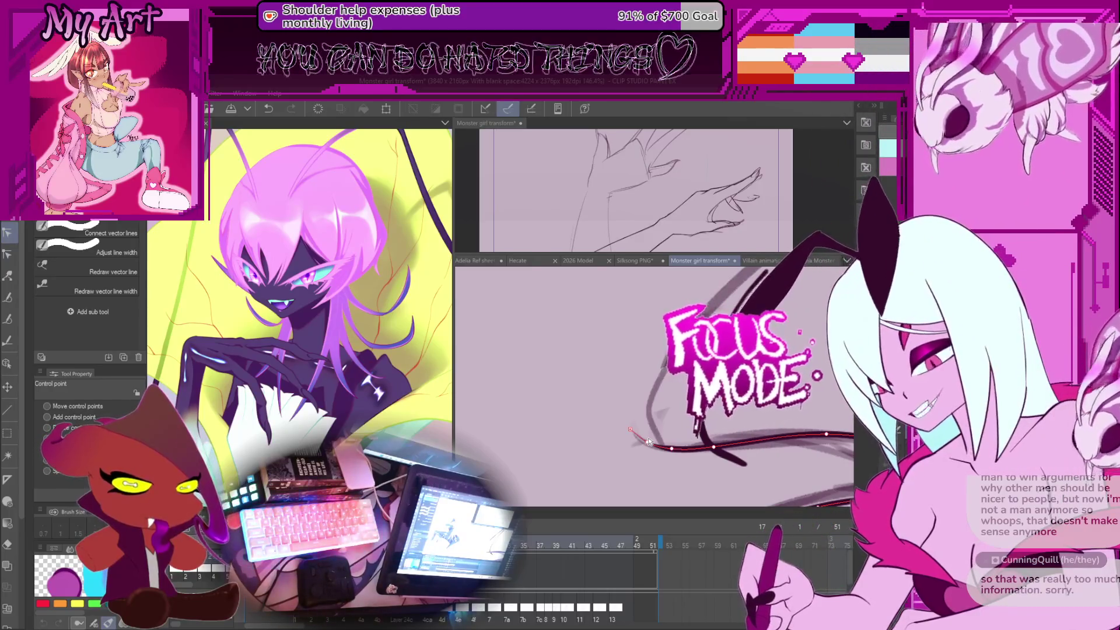
pyautogui.scroll(-2, 728, 448)
pyautogui.scroll(2, 728, 448)
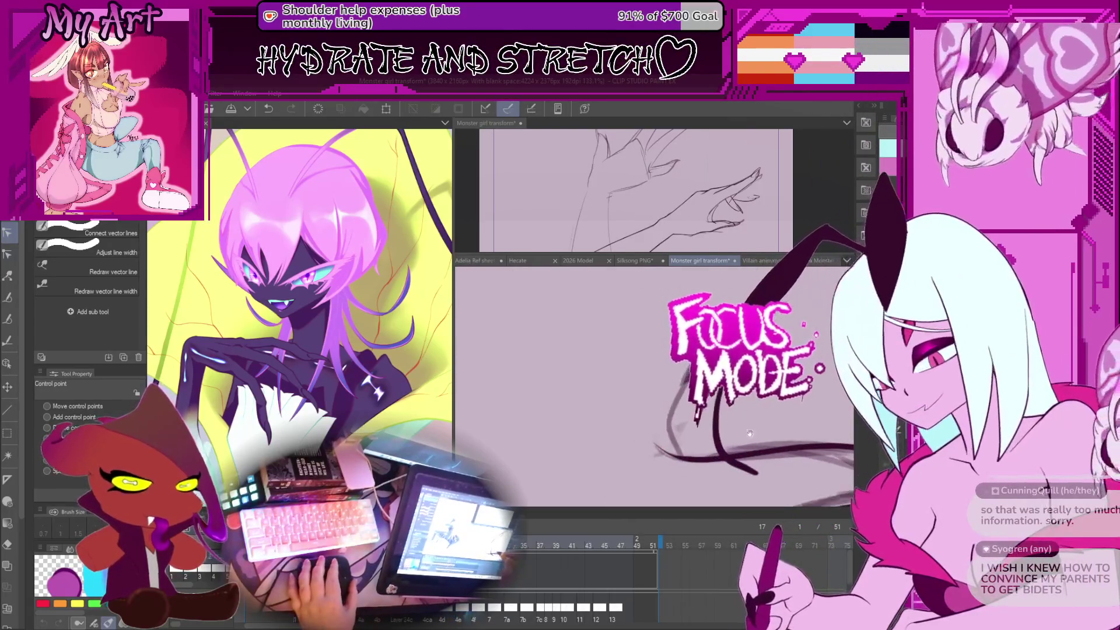
# Step: Rotate the selected curved claw stroke clockwise using the Object tool's transform box
pyautogui.press('m')
pyautogui.press('o')
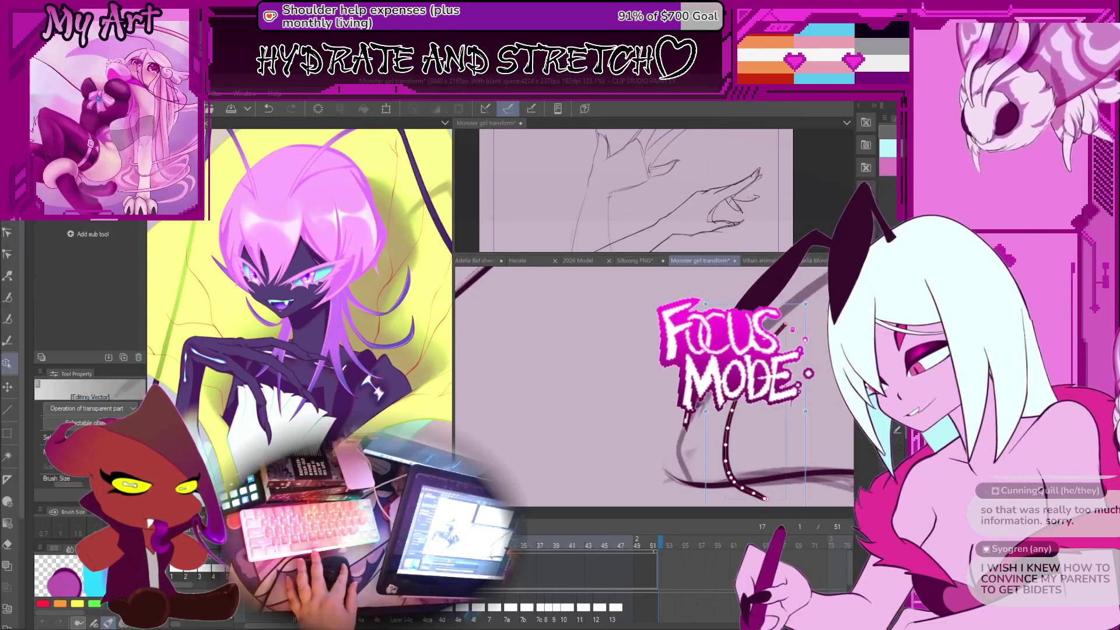
pyautogui.moveTo(792, 402); pyautogui.dragTo(752, 413)
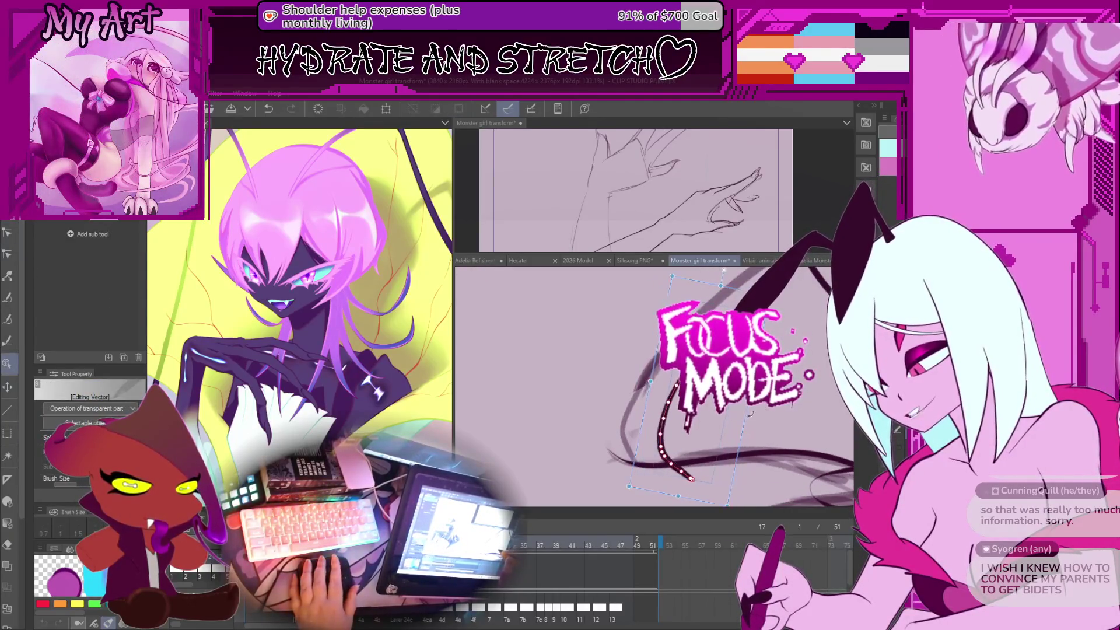
pyautogui.scroll(-2, 700, 419)
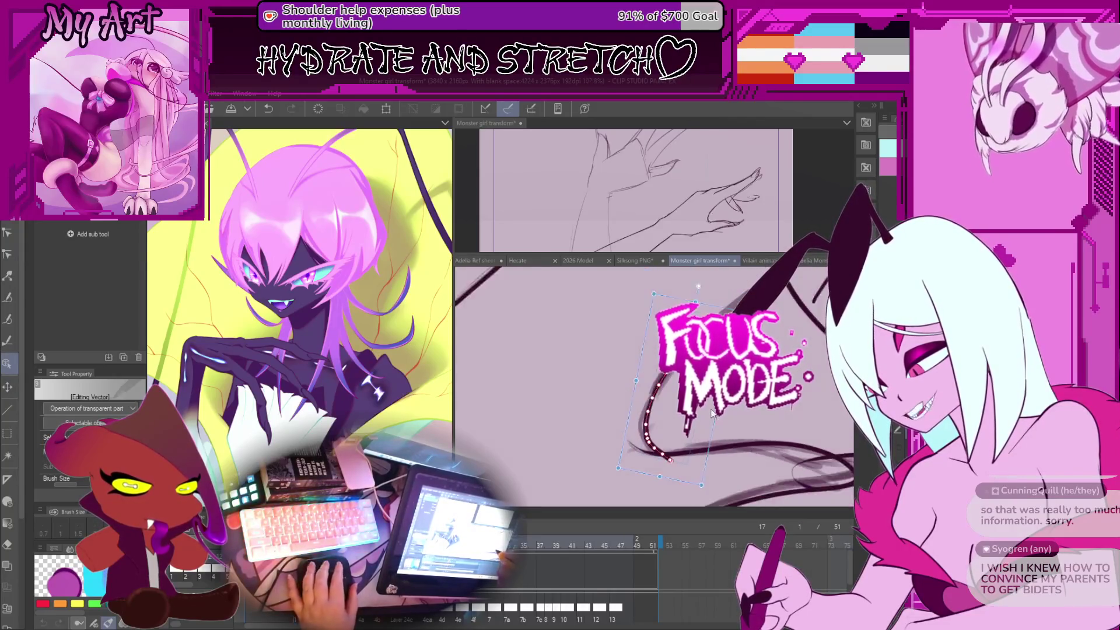
pyautogui.scroll(-2, 694, 417)
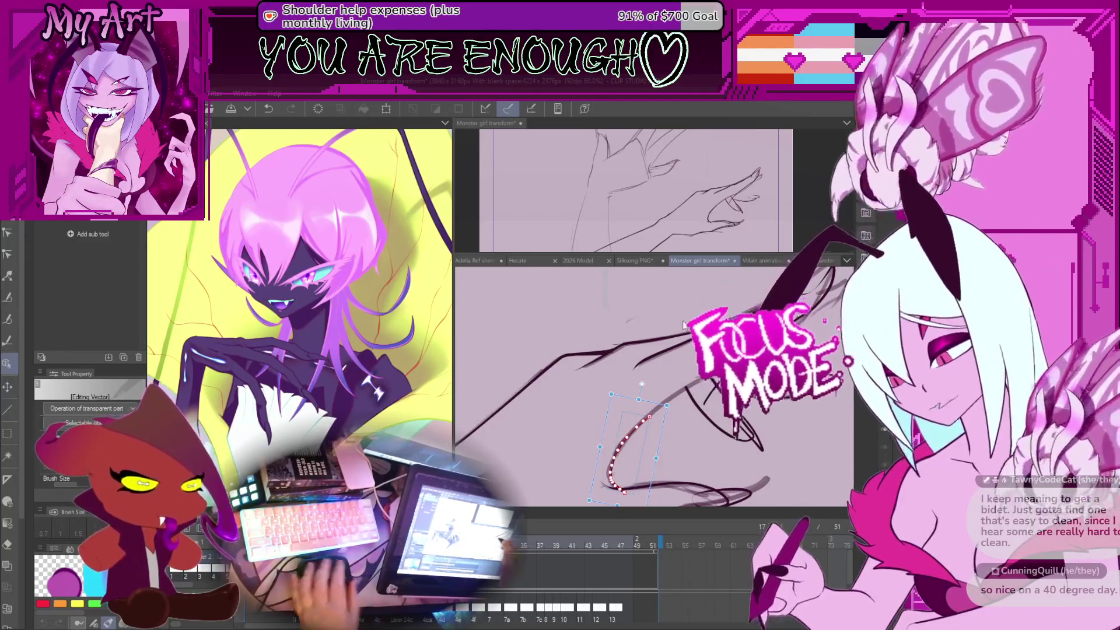
pyautogui.scroll(2, 634, 419)
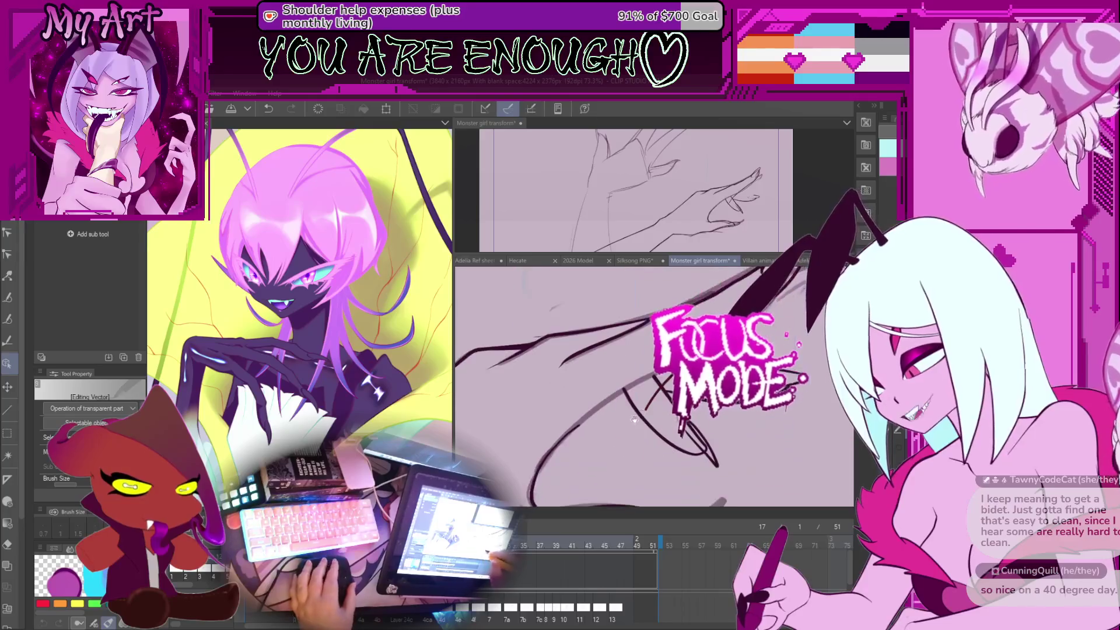
pyautogui.scroll(2, 634, 419)
# Step: Adjust a claw line's control points, then undo the last adjustment
pyautogui.press('y')
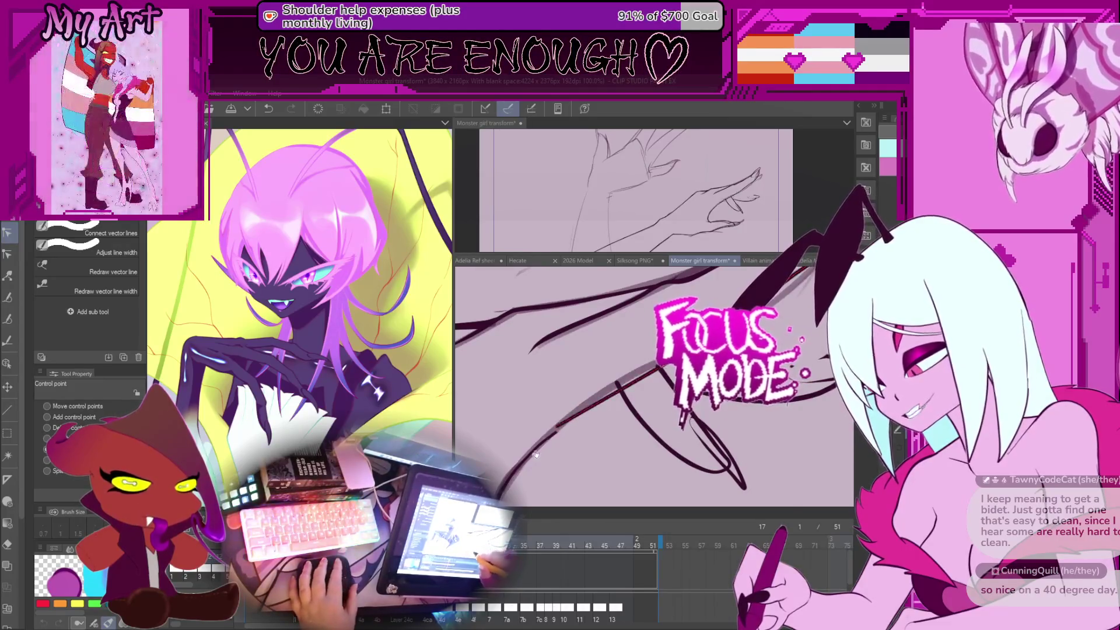
pyautogui.moveTo(573, 413); pyautogui.dragTo(645, 365)
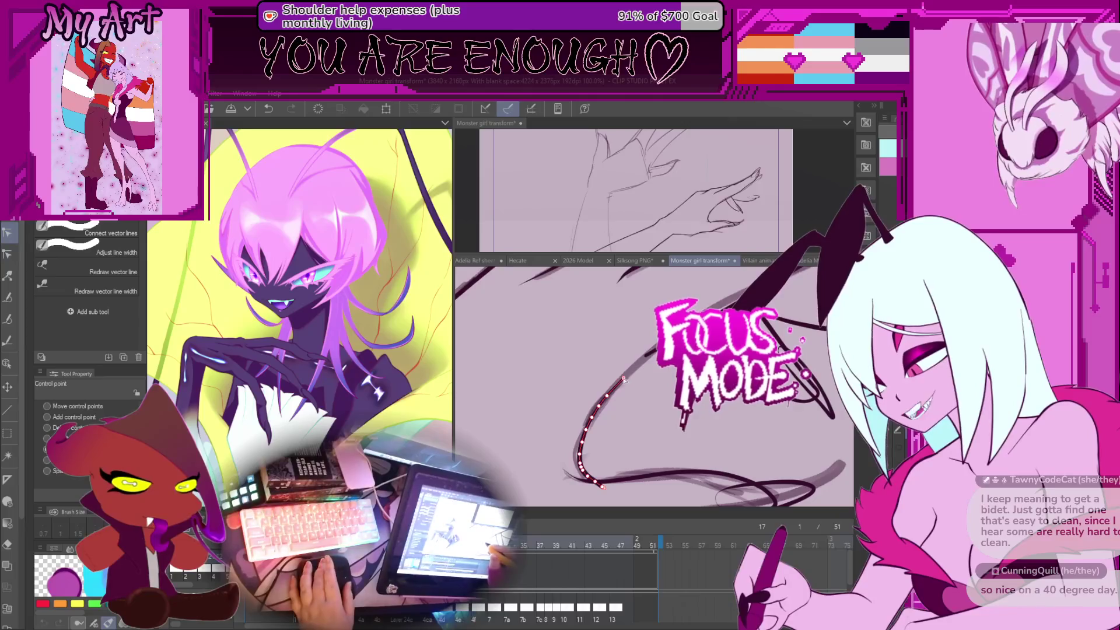
pyautogui.moveTo(645, 352); pyautogui.dragTo(563, 415)
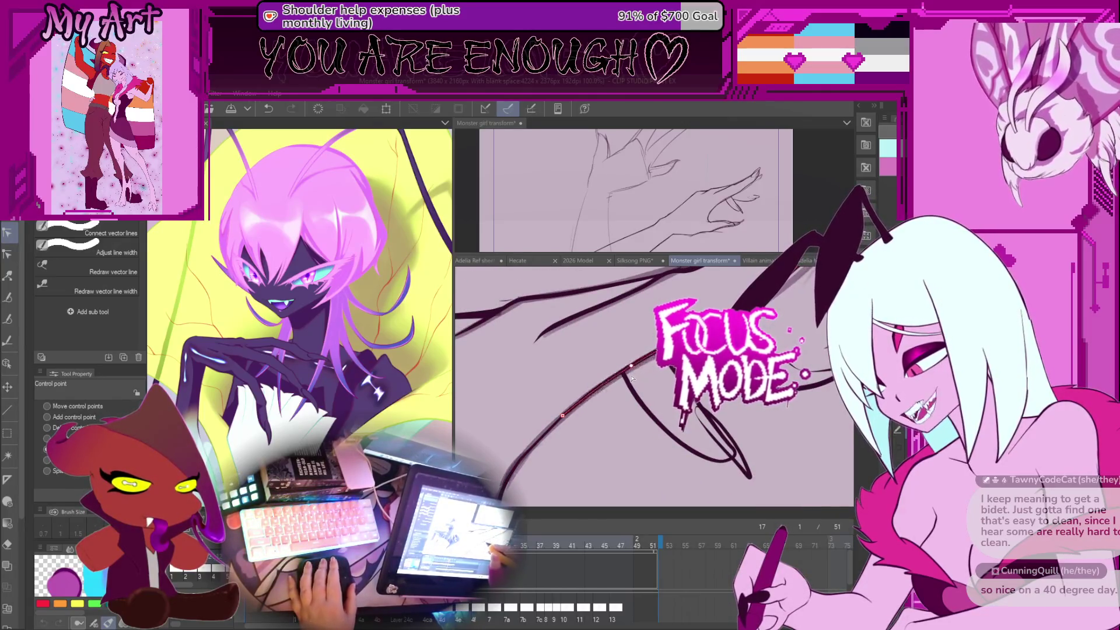
pyautogui.moveTo(562, 415)
pyautogui.mouseDown()
pyautogui.moveTo(624, 429)
pyautogui.moveTo(671, 408)
pyautogui.moveTo(696, 423)
pyautogui.mouseUp()
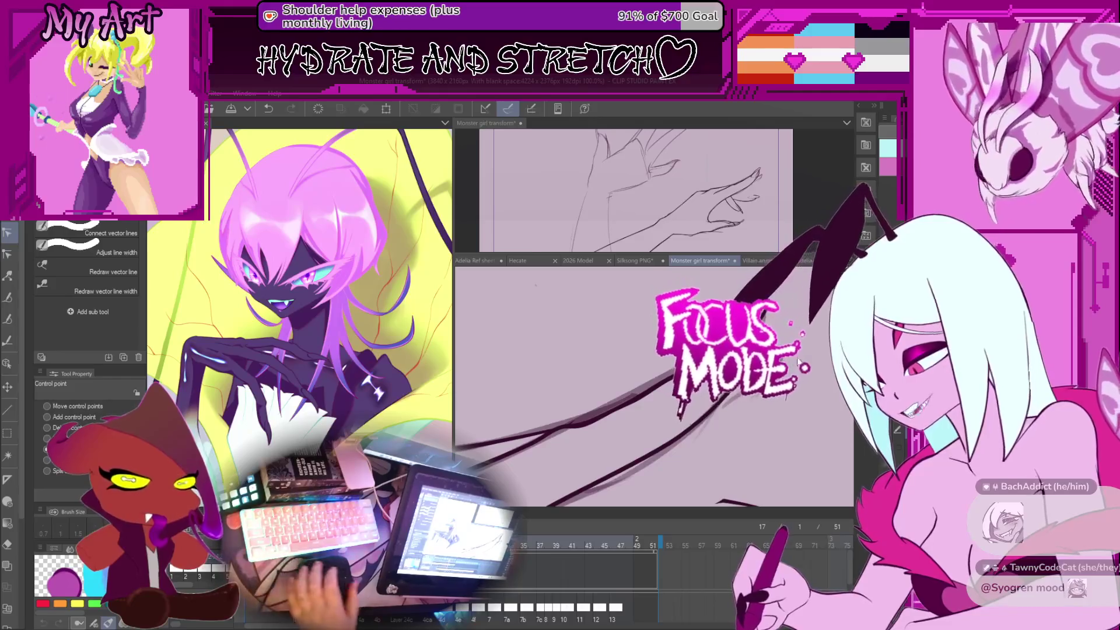
pyautogui.hotkey('ctrl', 'z')
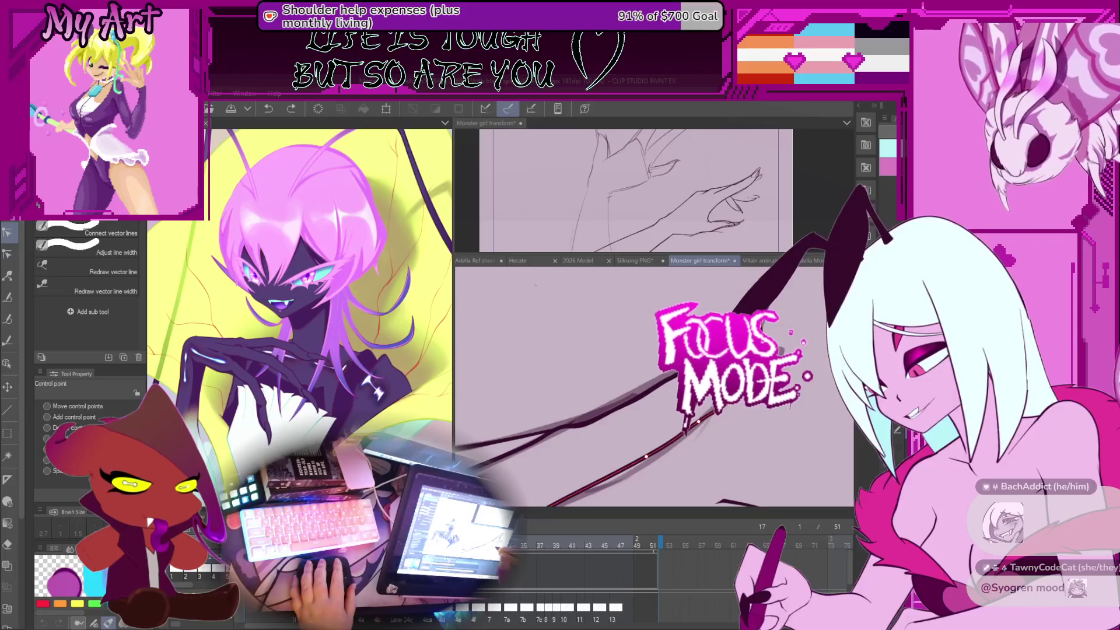
# Step: Reframe the view over the claws and select the upper, then lower claw stroke
pyautogui.moveTo(701, 428); pyautogui.dragTo(641, 385)
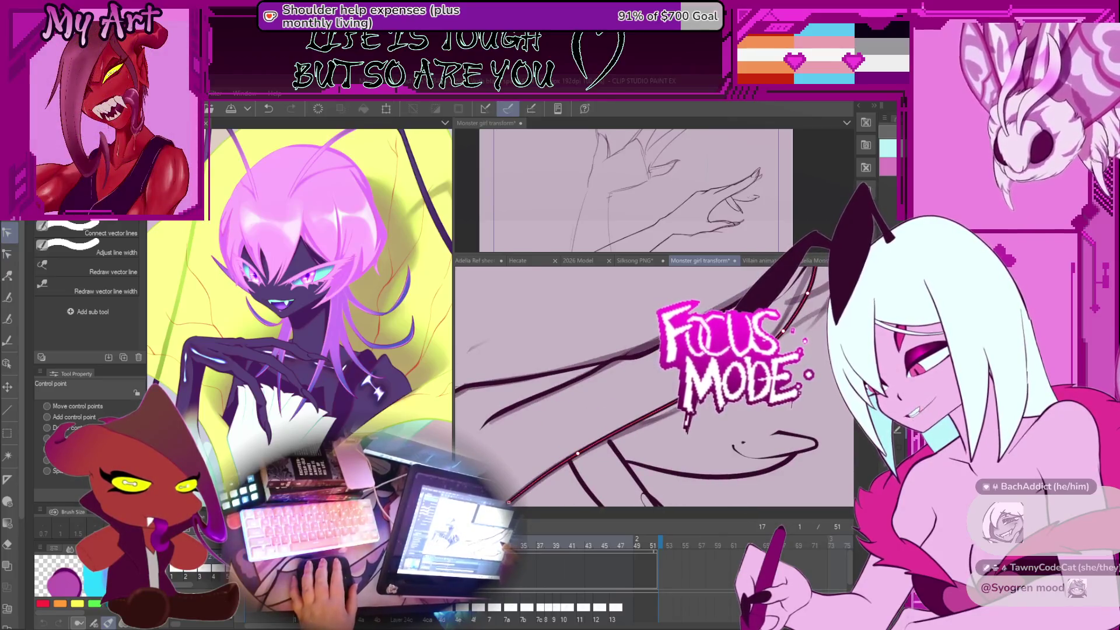
pyautogui.moveTo(643, 497); pyautogui.dragTo(740, 425)
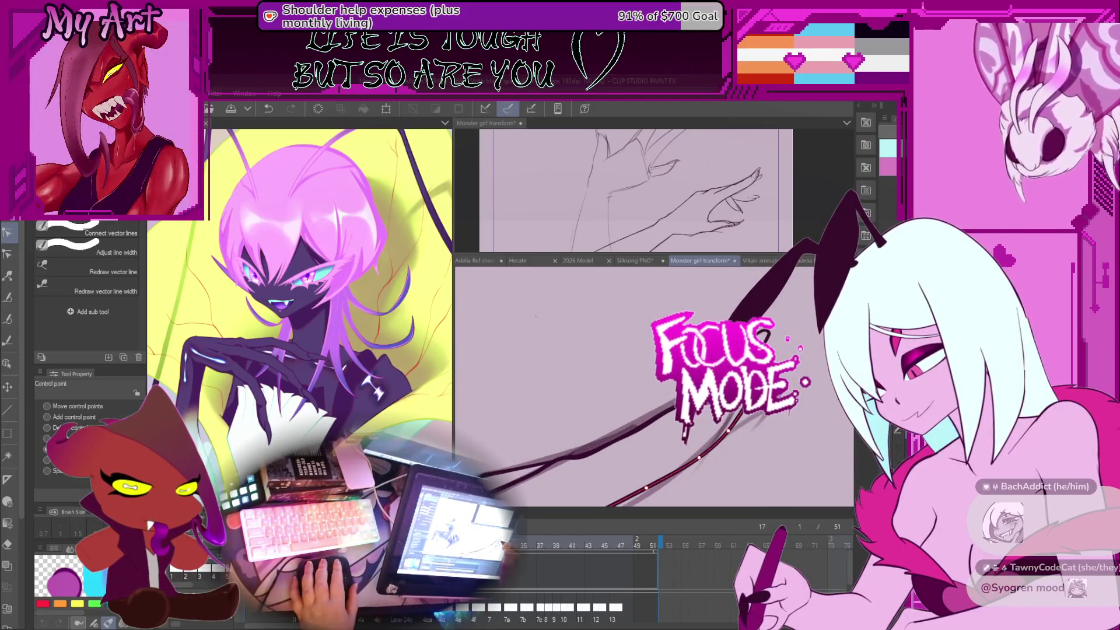
pyautogui.moveTo(765, 332)
pyautogui.mouseDown()
pyautogui.moveTo(653, 373)
pyautogui.moveTo(635, 395)
pyautogui.moveTo(627, 445)
pyautogui.mouseUp()
pyautogui.click(637, 379)
pyautogui.moveTo(629, 430); pyautogui.dragTo(670, 392)
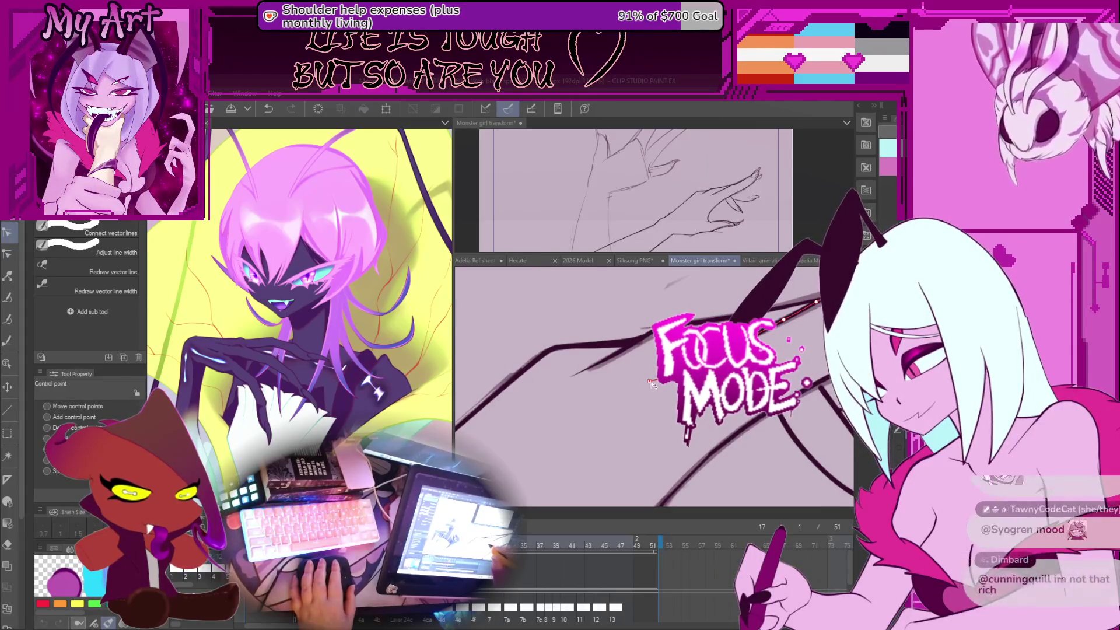
pyautogui.moveTo(652, 383); pyautogui.dragTo(671, 367)
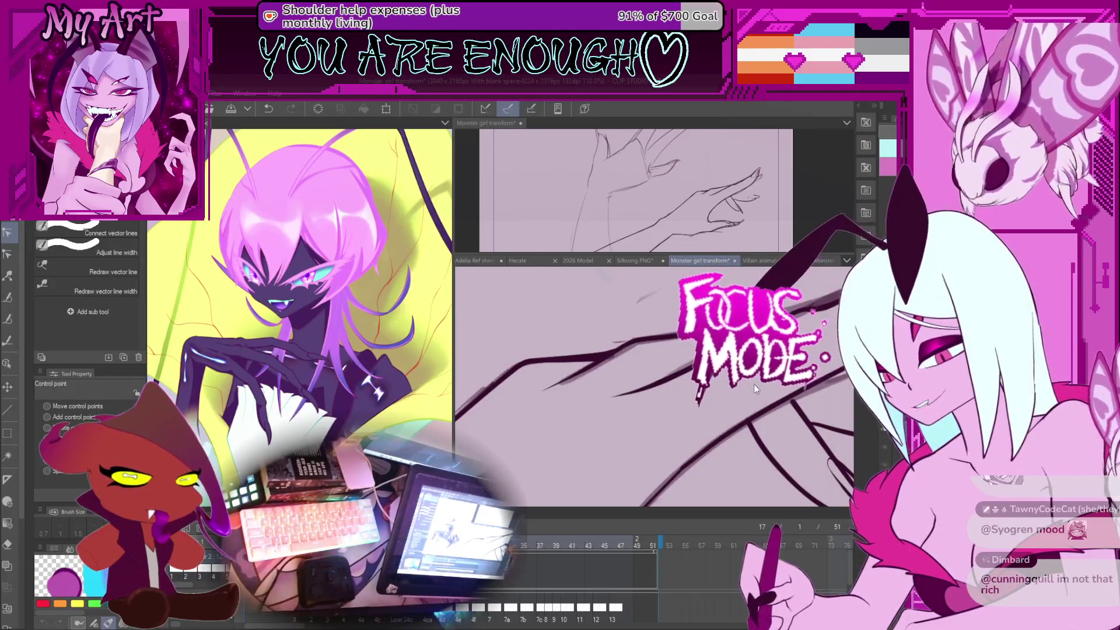
pyautogui.click(664, 381)
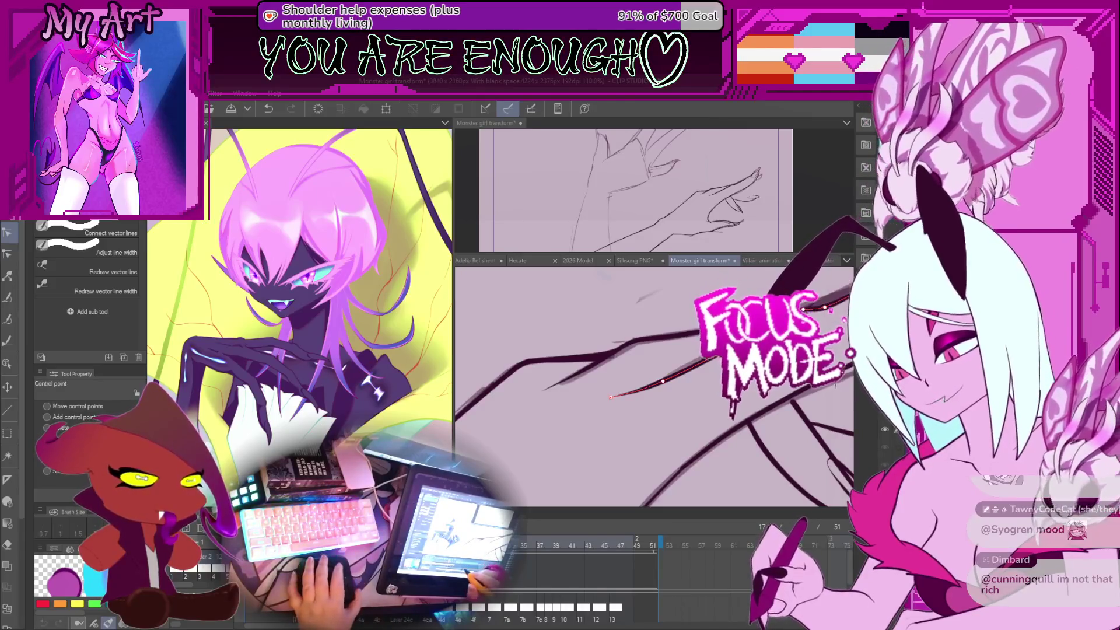
pyautogui.click(758, 414)
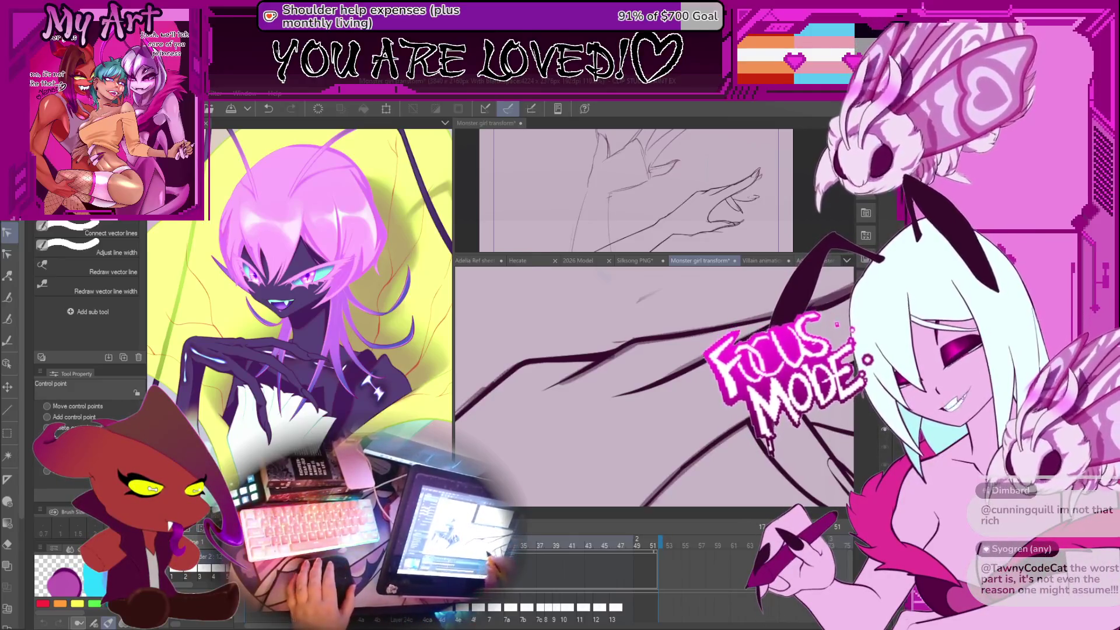
# Step: Select the nearby claw line, then zoom out and rotate to reframe the arm and hand
pyautogui.moveTo(641, 432); pyautogui.dragTo(653, 465)
pyautogui.click(742, 398)
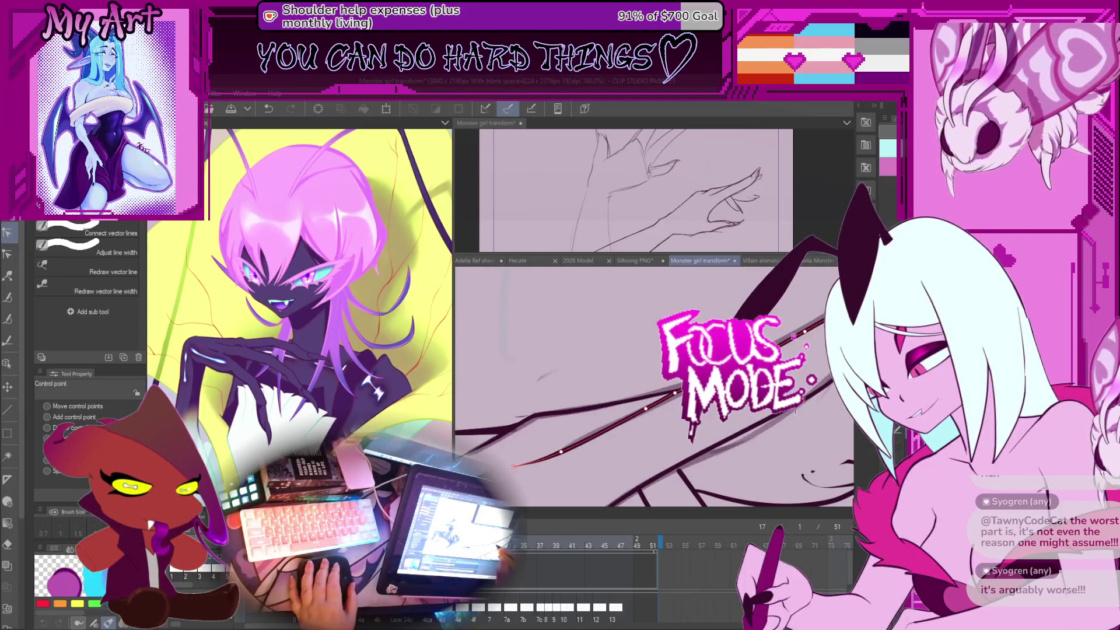
pyautogui.hotkey('ctrl', '-')
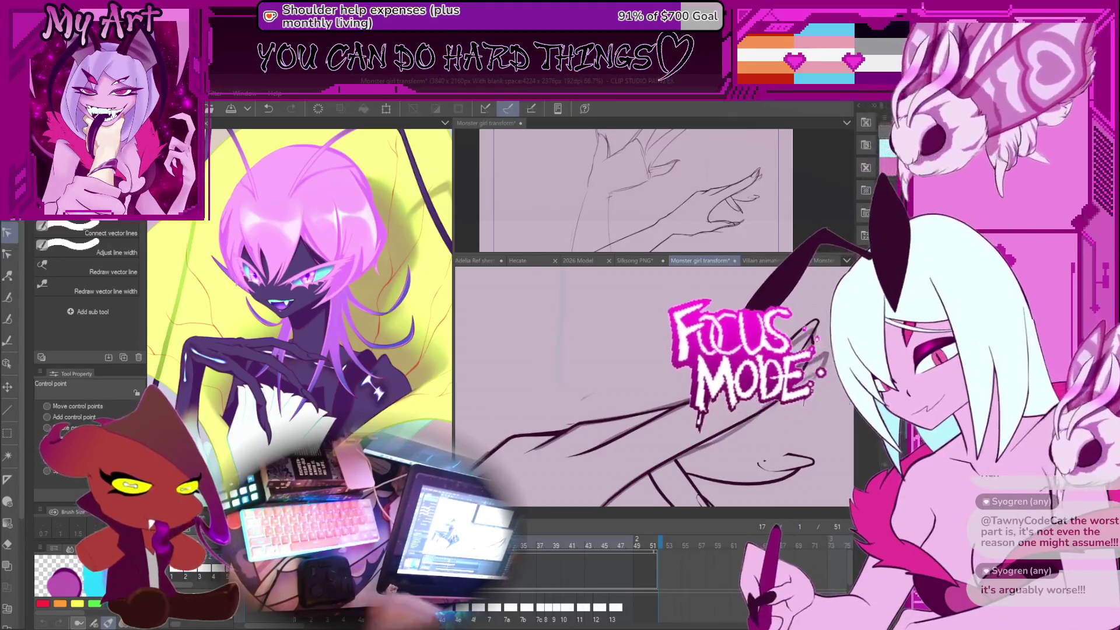
pyautogui.moveTo(804, 315)
pyautogui.mouseDown()
pyautogui.moveTo(838, 379)
pyautogui.moveTo(835, 407)
pyautogui.mouseUp()
pyautogui.scroll(-3, 816, 393)
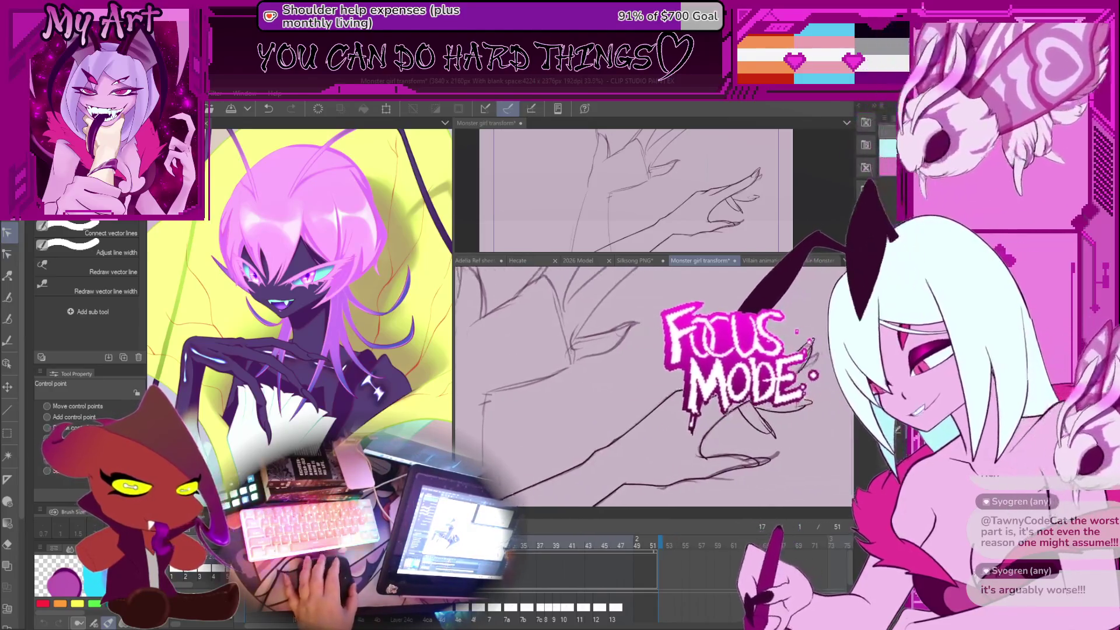
pyautogui.moveTo(820, 396); pyautogui.dragTo(811, 401)
pyautogui.scroll(2, 810, 401)
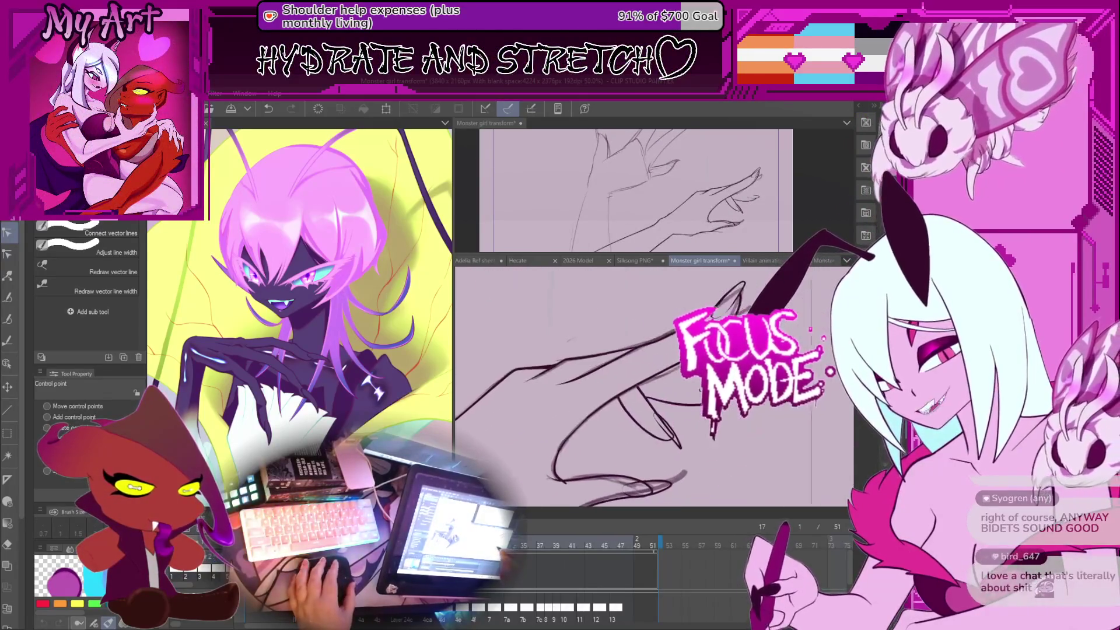
pyautogui.press('m')
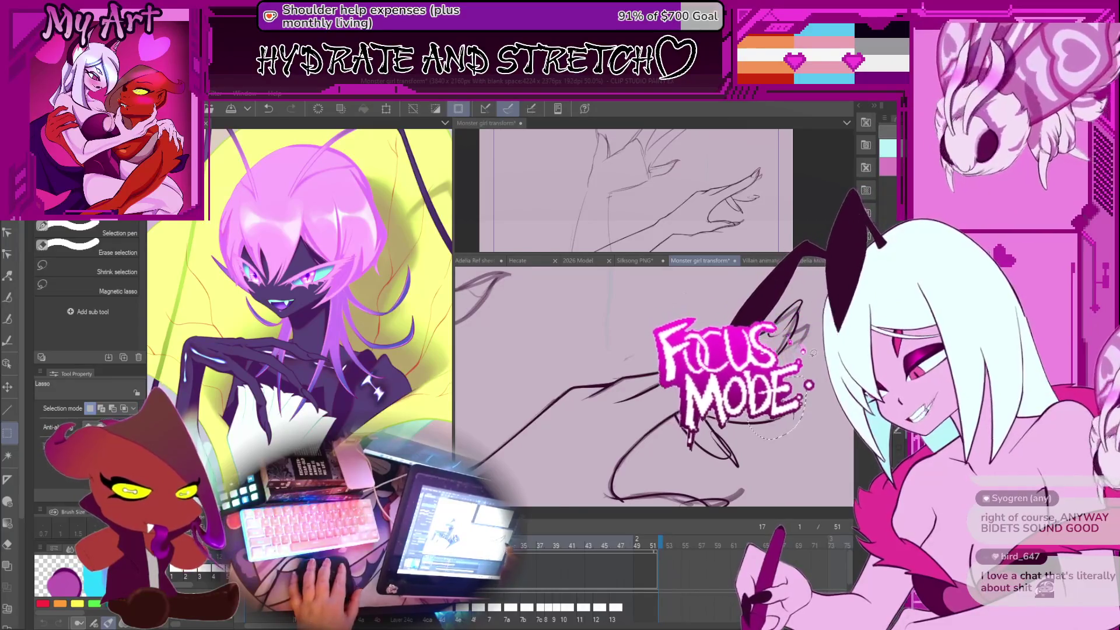
# Step: Deselect and compare frame 17 with frame 19, tilting the view around the fingers
pyautogui.press('r')
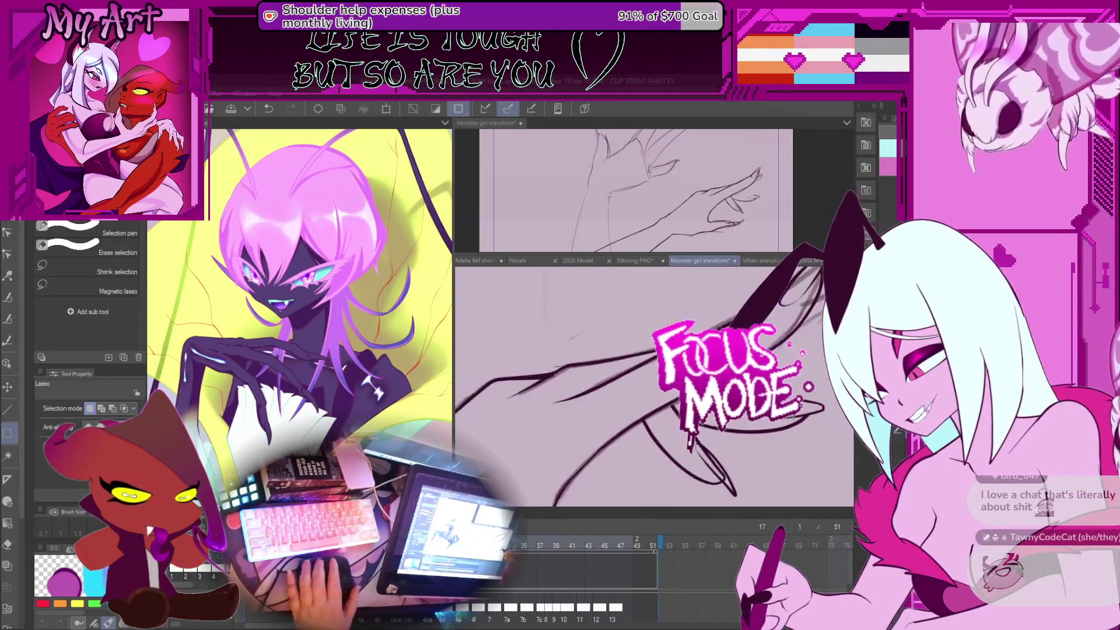
pyautogui.press('.')
pyautogui.press('.')
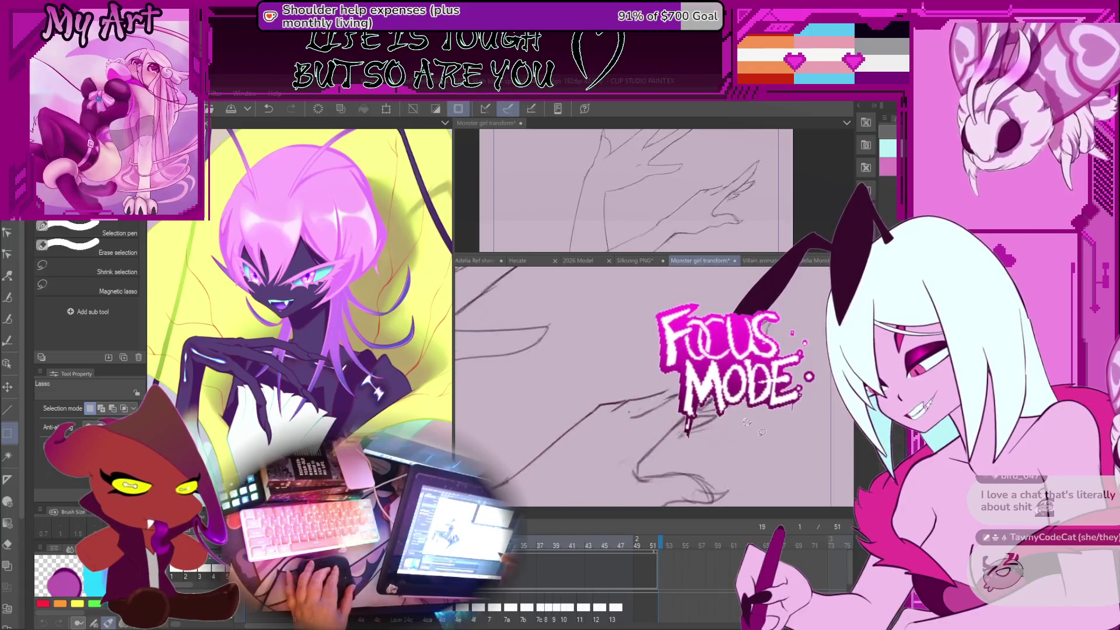
pyautogui.press(',')
pyautogui.press(',')
pyautogui.moveTo(746, 426); pyautogui.dragTo(798, 371)
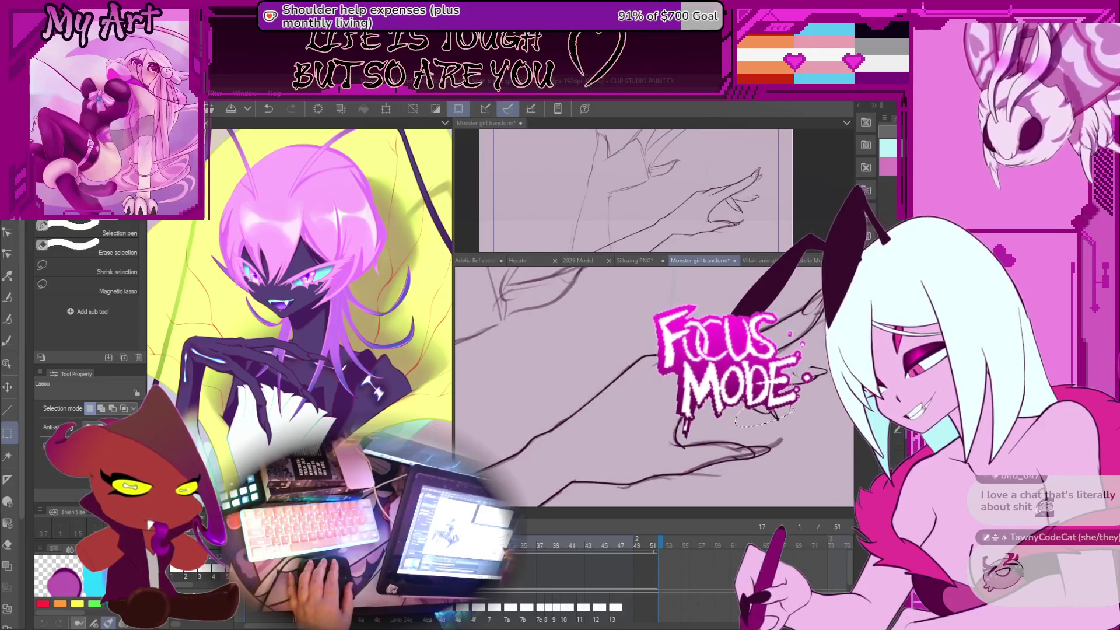
pyautogui.moveTo(790, 411); pyautogui.dragTo(804, 398)
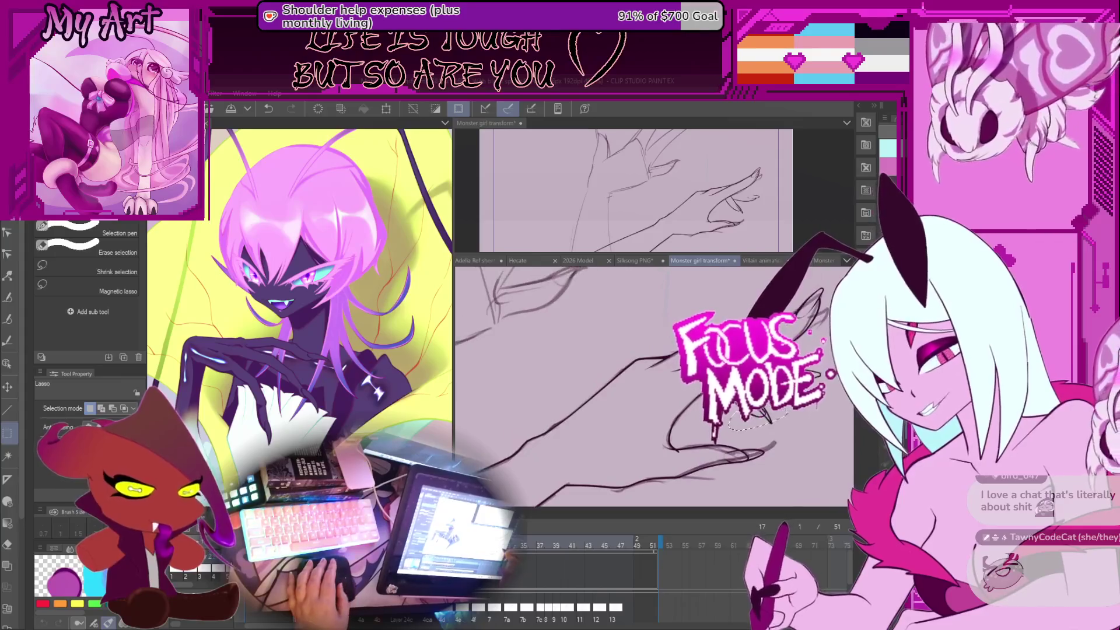
pyautogui.hotkey('ctrl', 'z')
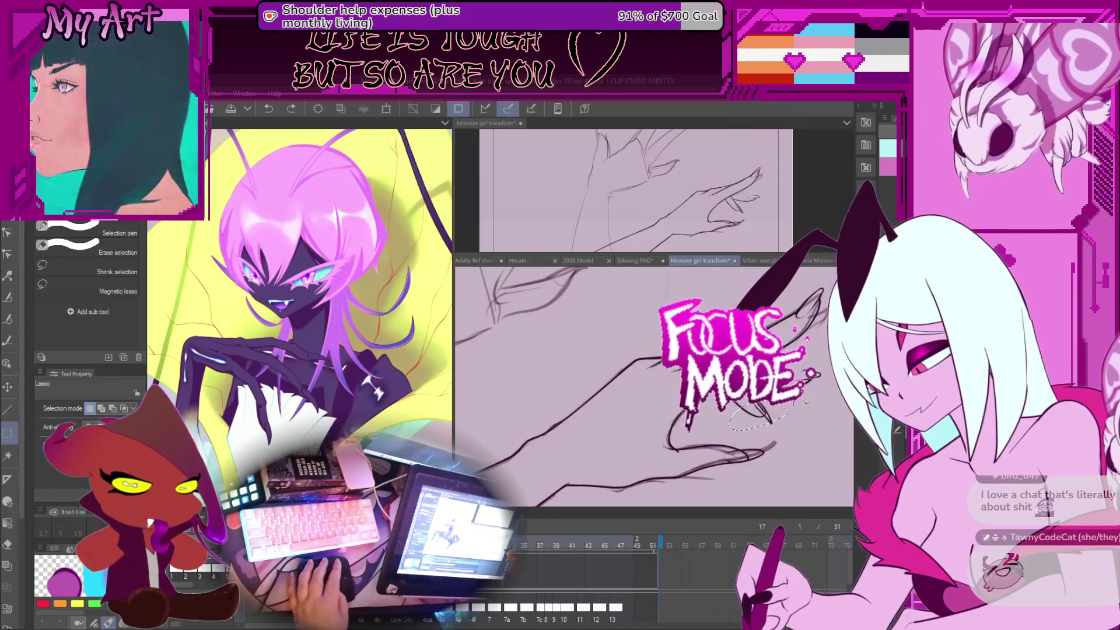
# Step: Rotate and shift the selected fingertip strokes on frame 17 with the Object tool
pyautogui.press('o')
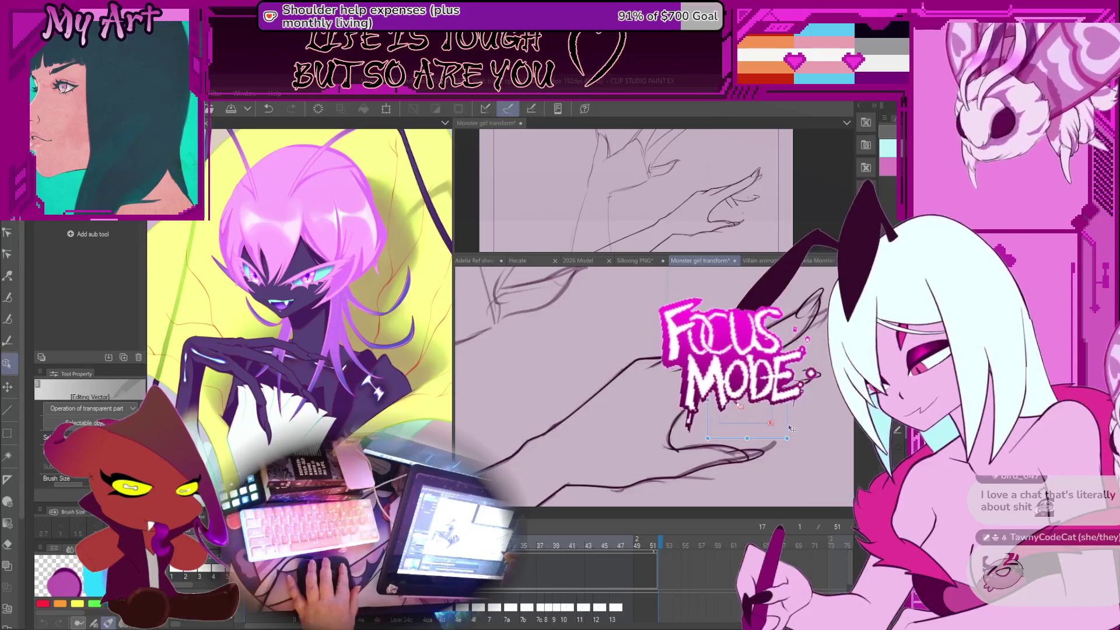
pyautogui.click(771, 417)
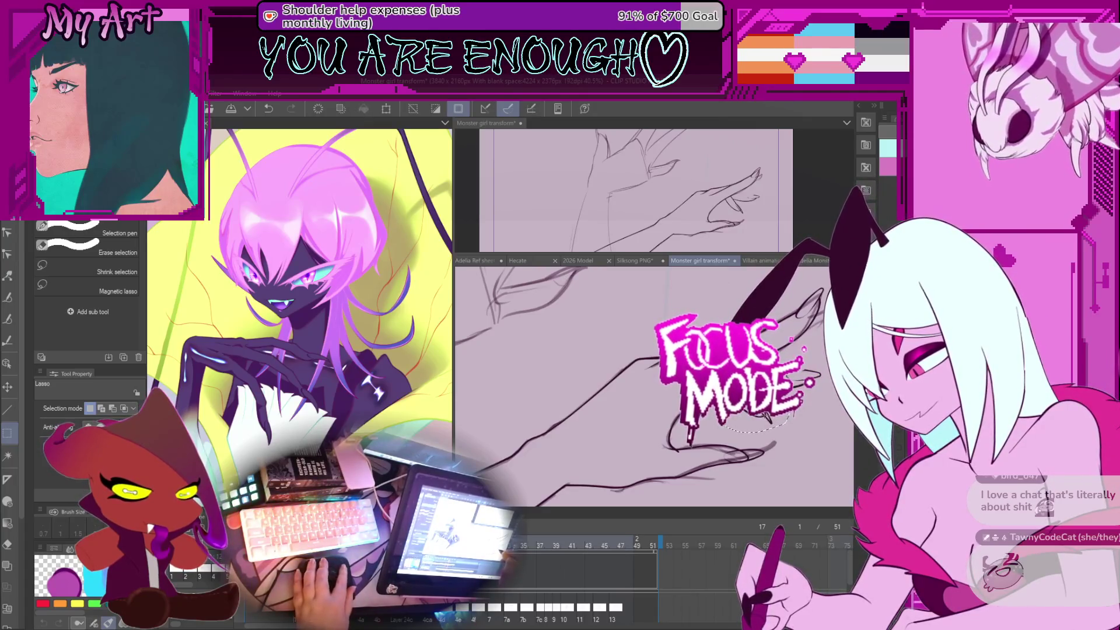
pyautogui.press('o')
pyautogui.moveTo(765, 415); pyautogui.dragTo(739, 453)
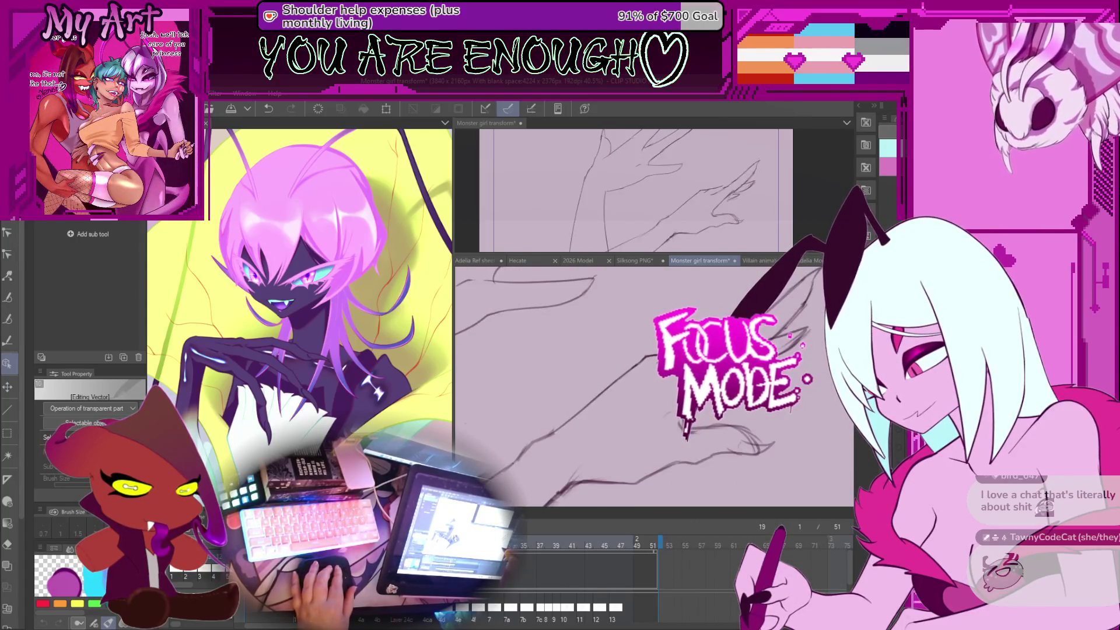
pyautogui.scroll(5, 653, 385)
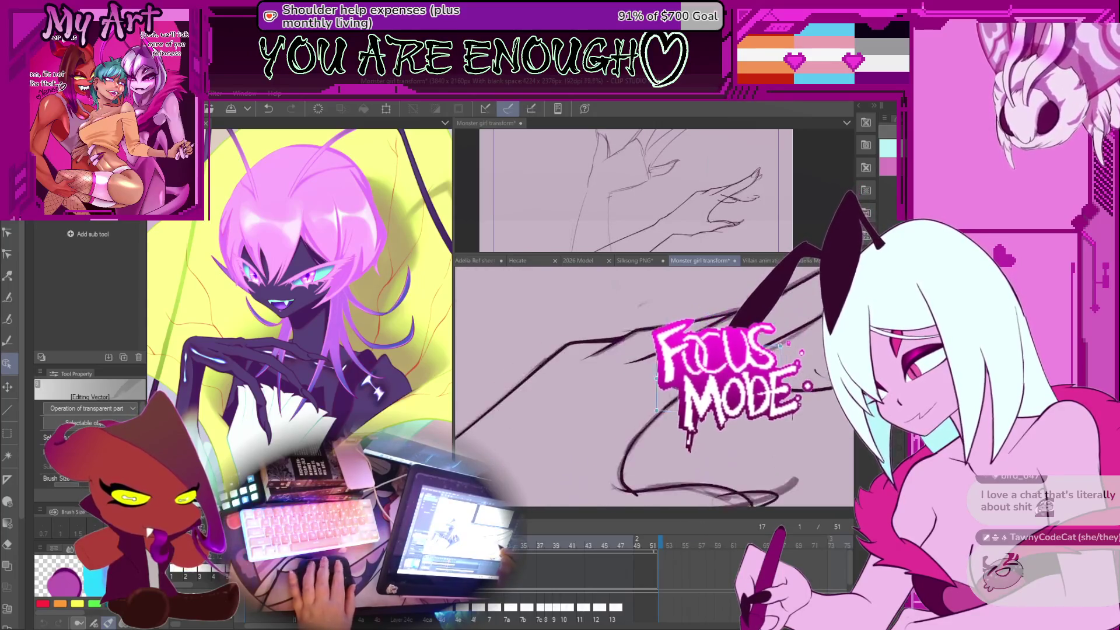
pyautogui.scroll(-4, 792, 390)
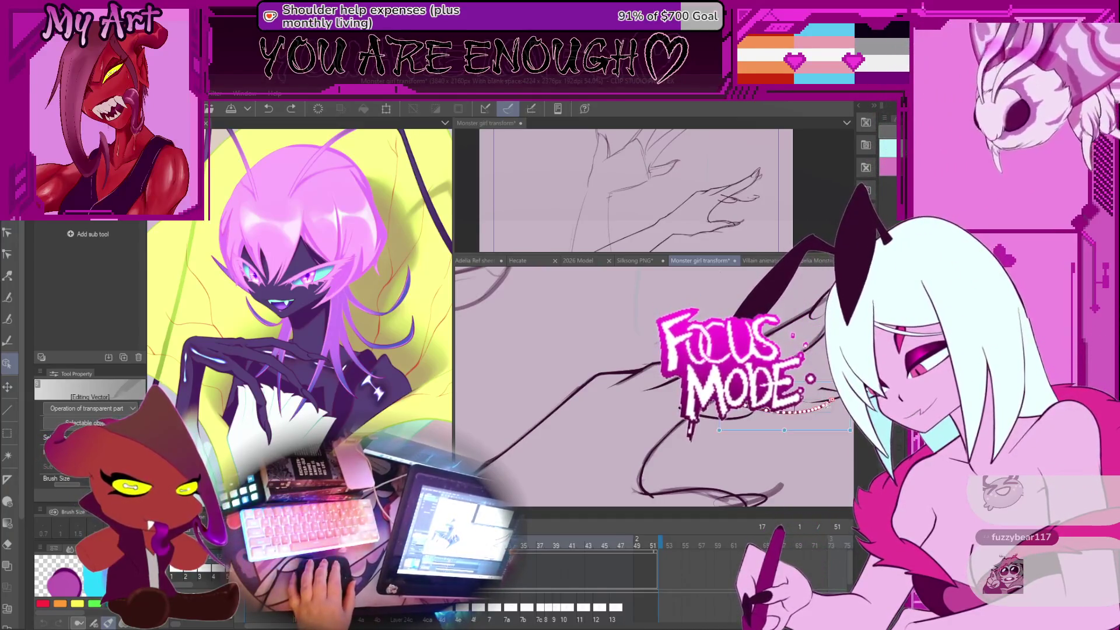
# Step: Check the fingertip motion against frame 21, then return to frame 17
pyautogui.moveTo(653, 385); pyautogui.dragTo(571, 373)
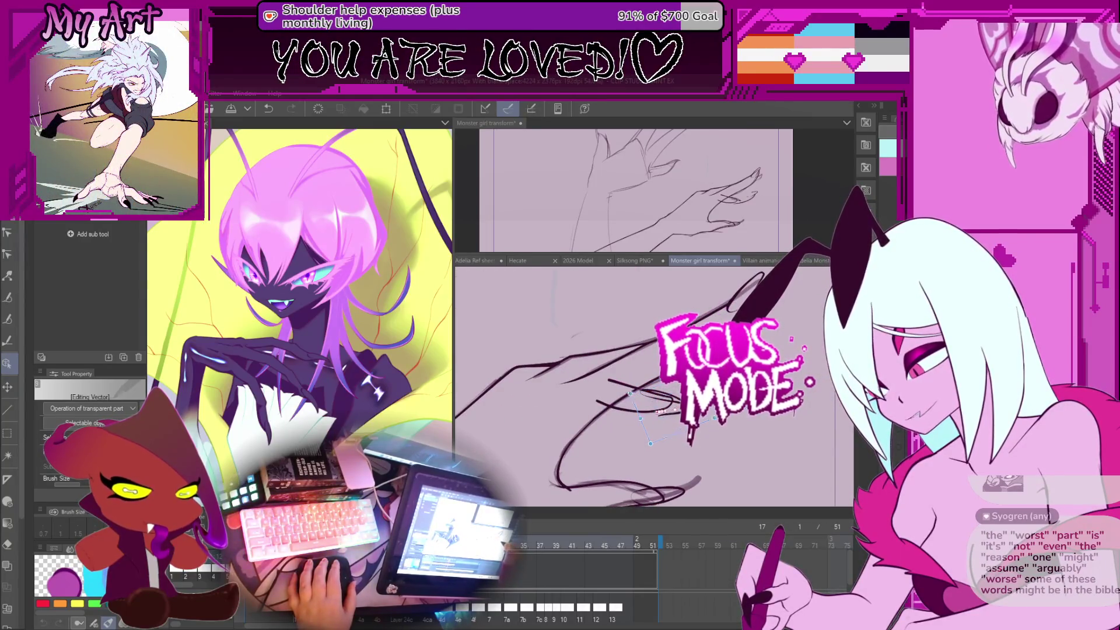
pyautogui.press('Right')
pyautogui.press('Right')
pyautogui.press('Right')
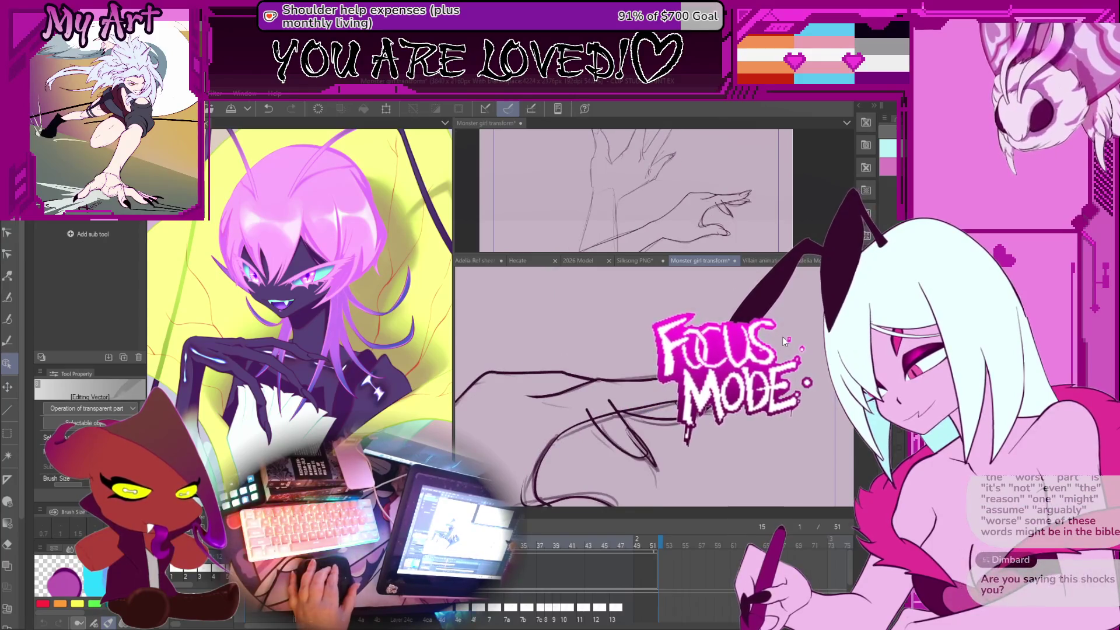
pyautogui.press('Left')
pyautogui.press('Left')
pyautogui.press('Left')
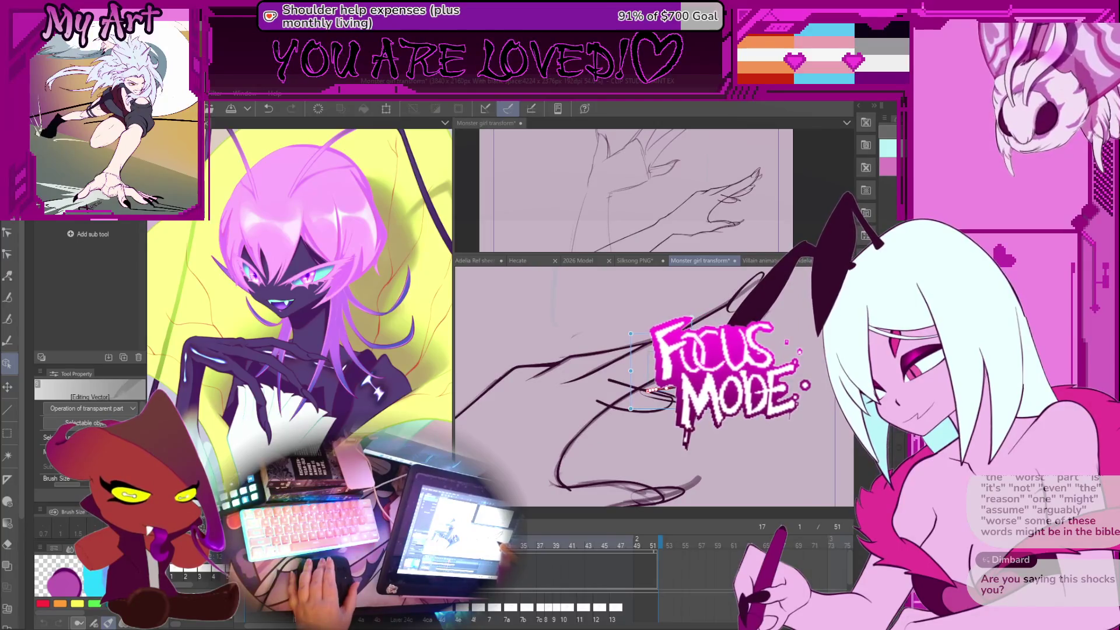
pyautogui.moveTo(584, 379); pyautogui.dragTo(615, 380)
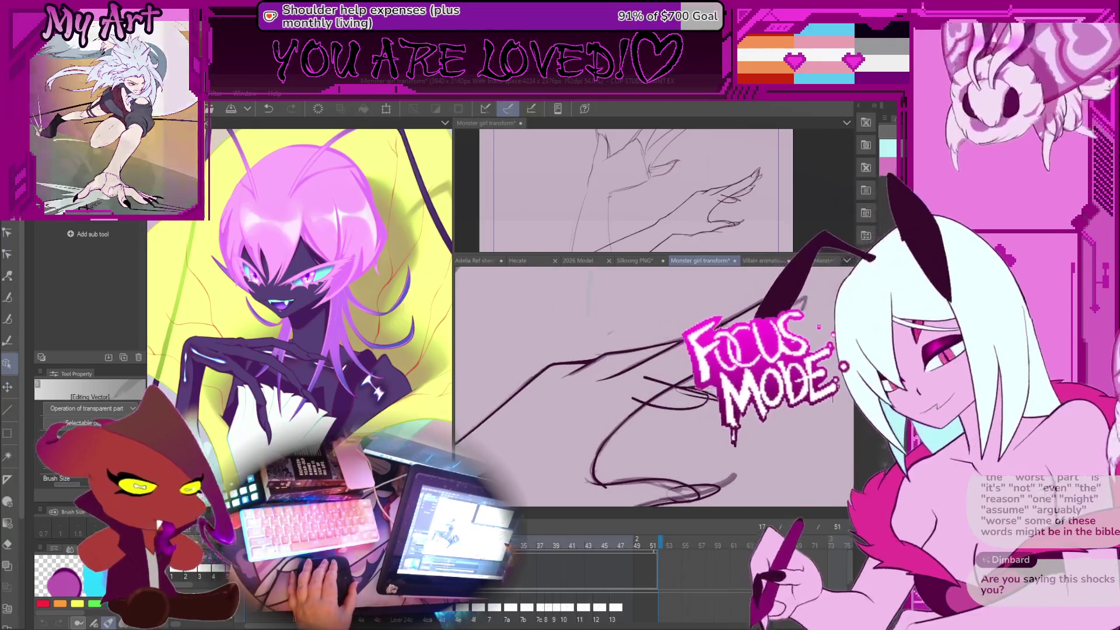
# Step: Select the claw strokes near the fingertip, checking the previous frame for reference
pyautogui.hotkey('ctrl', 'z')
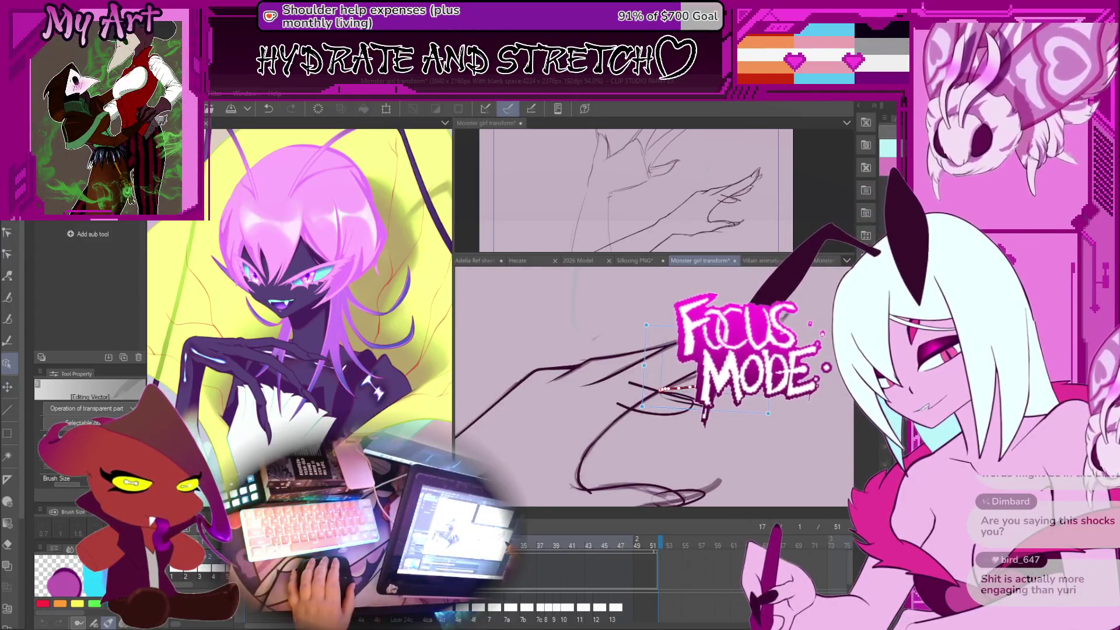
pyautogui.scroll(5, 807, 410)
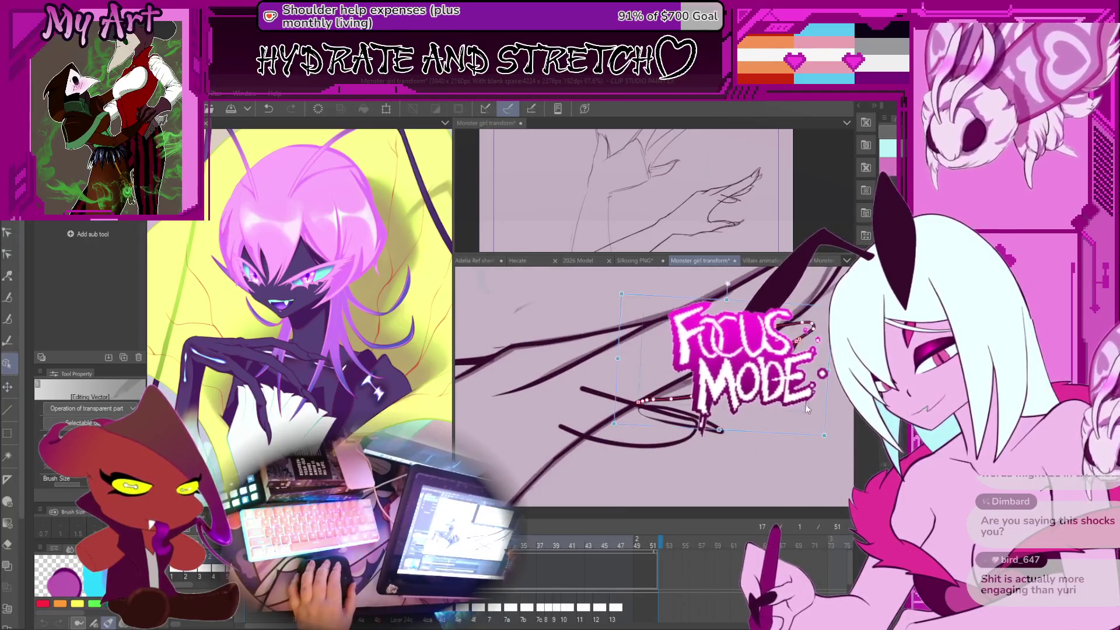
pyautogui.scroll(-5, 788, 408)
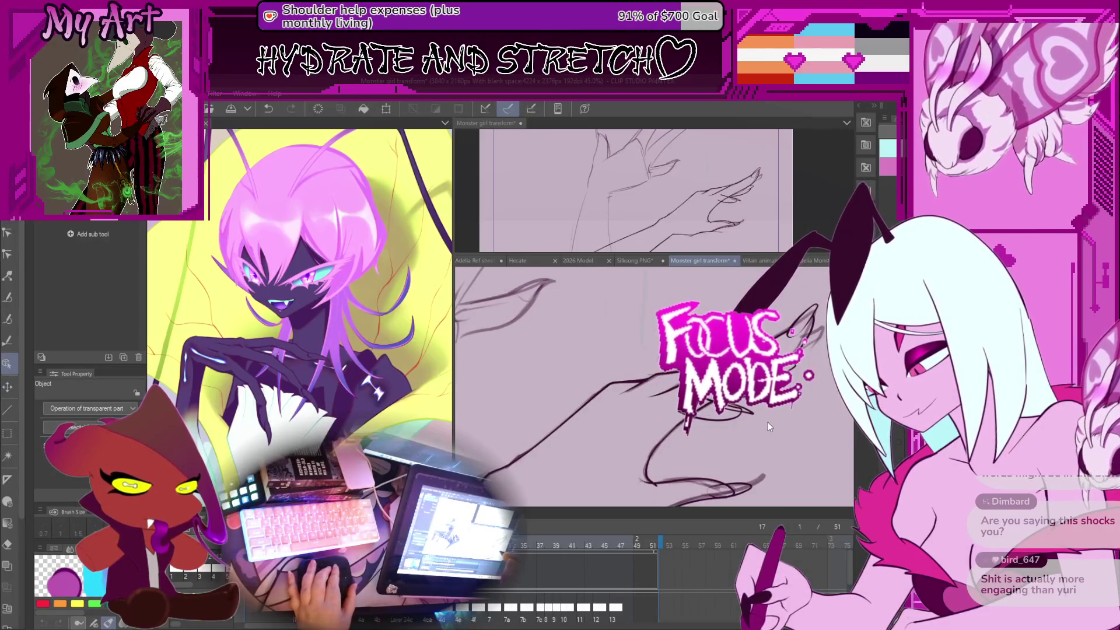
pyautogui.click(767, 424)
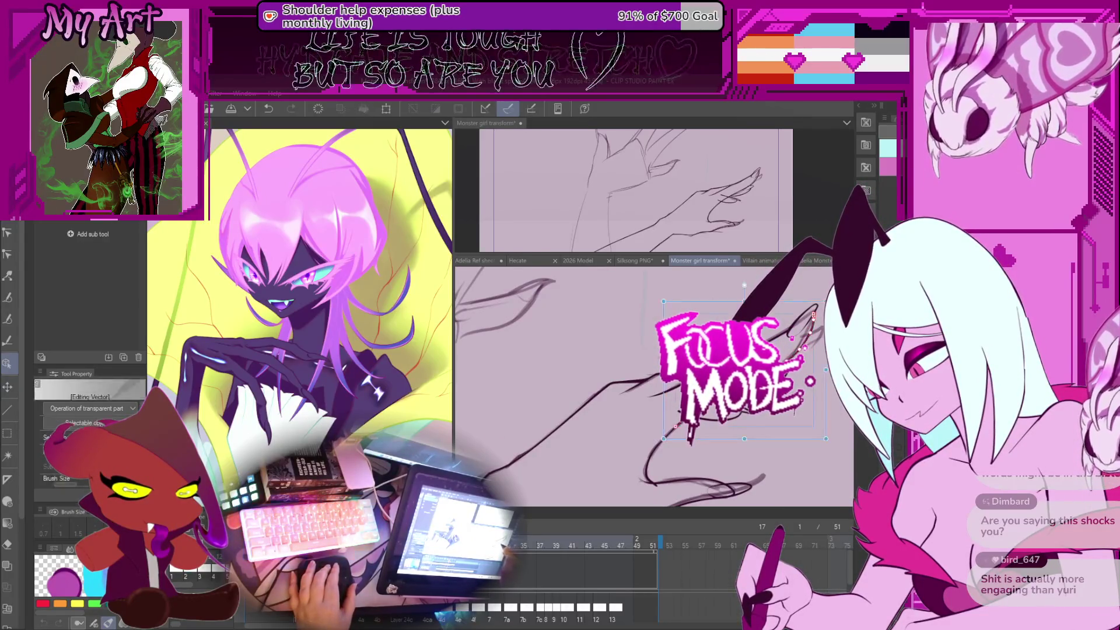
pyautogui.press('Left')
pyautogui.press('Left')
pyautogui.press('Right')
pyautogui.press('Right')
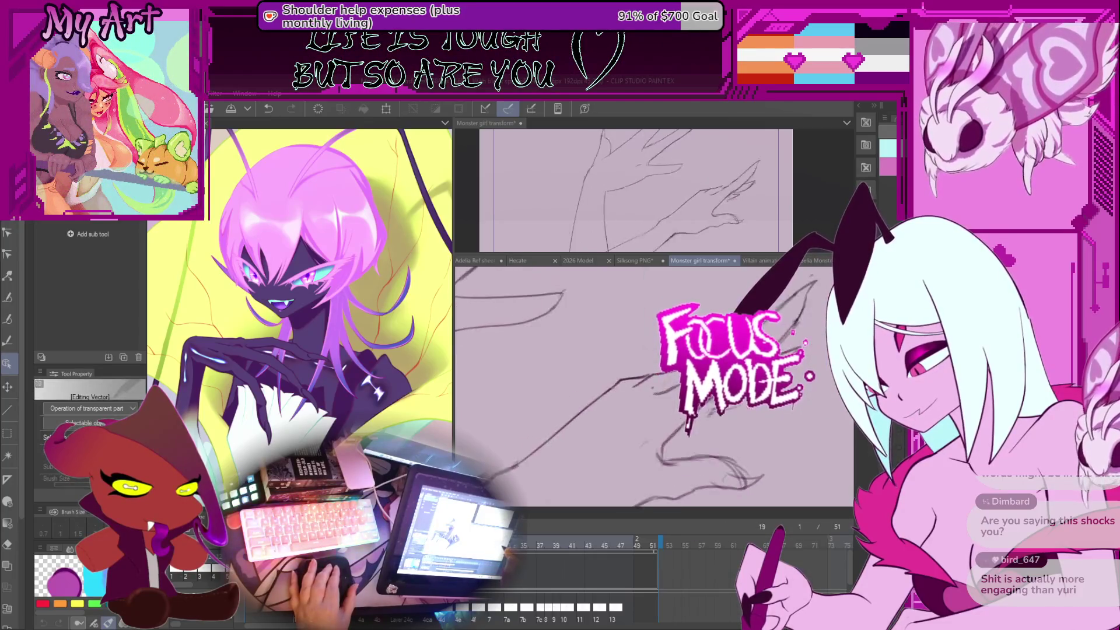
pyautogui.click(736, 415)
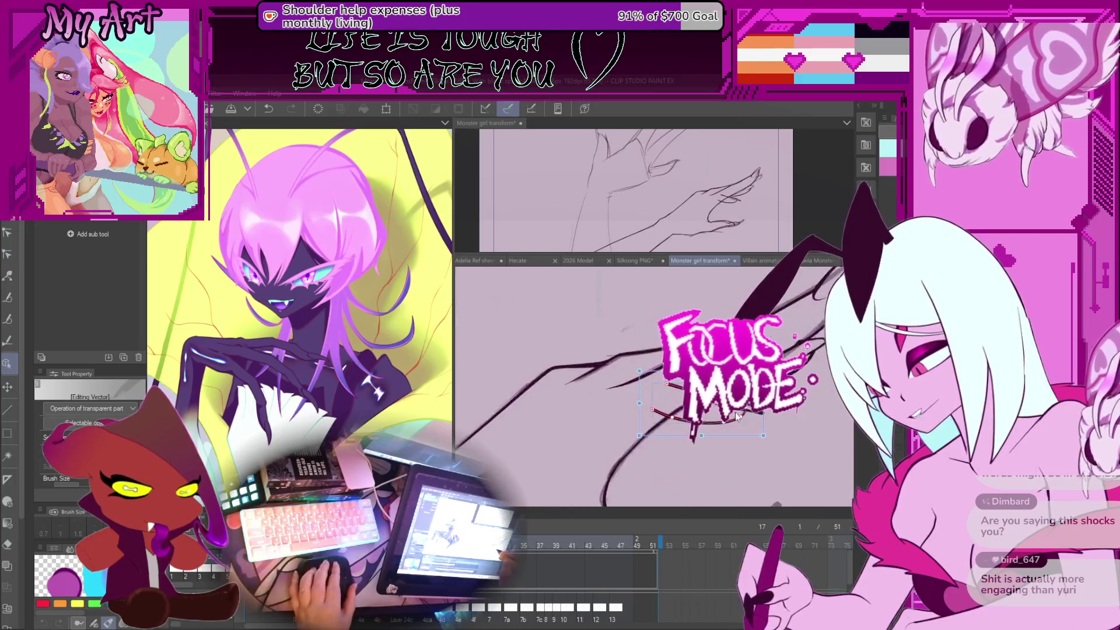
pyautogui.moveTo(737, 415)
pyautogui.mouseDown()
pyautogui.moveTo(830, 372)
pyautogui.moveTo(840, 378)
pyautogui.mouseUp()
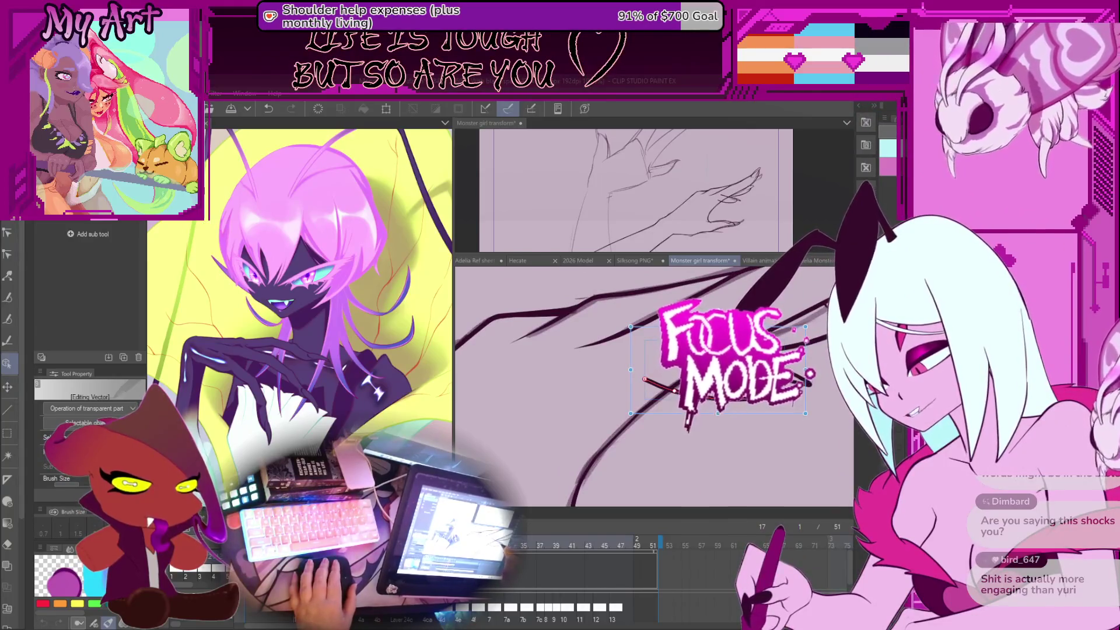
pyautogui.click(816, 373)
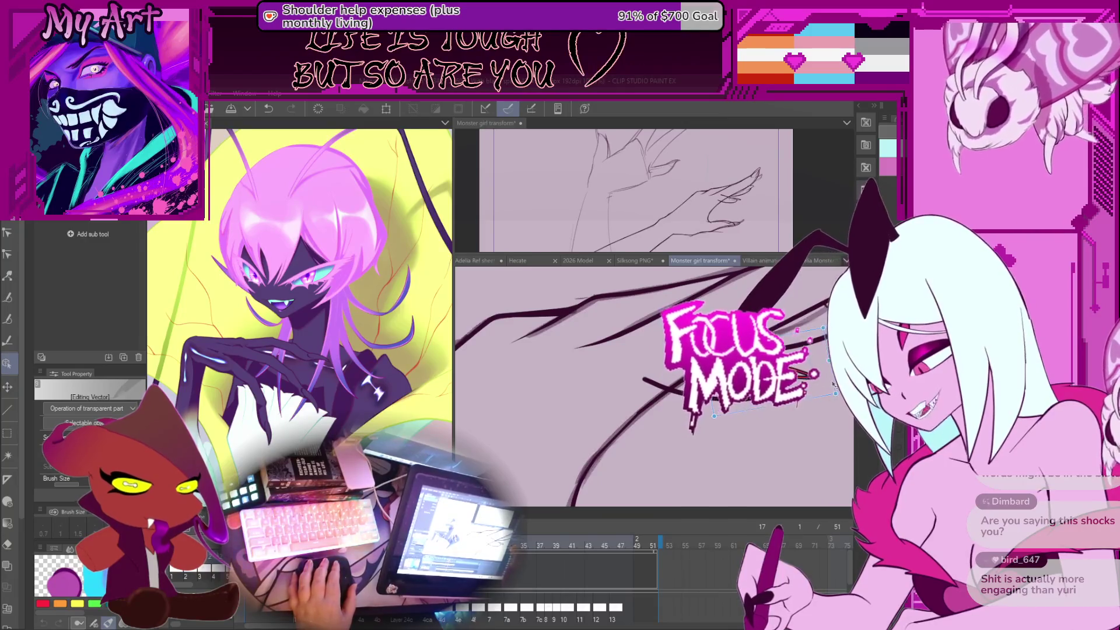
pyautogui.keyDown('shift'); pyautogui.click(648, 382); pyautogui.keyUp('shift')
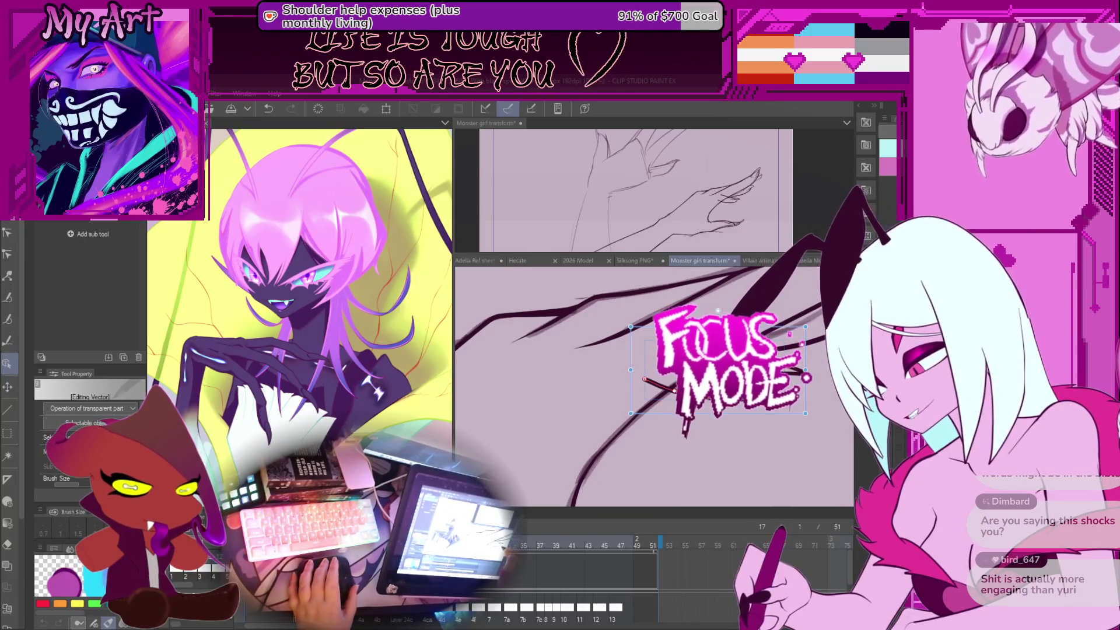
# Step: Drag the finger line's end control point down to join the neighbouring stroke
pyautogui.click(652, 349)
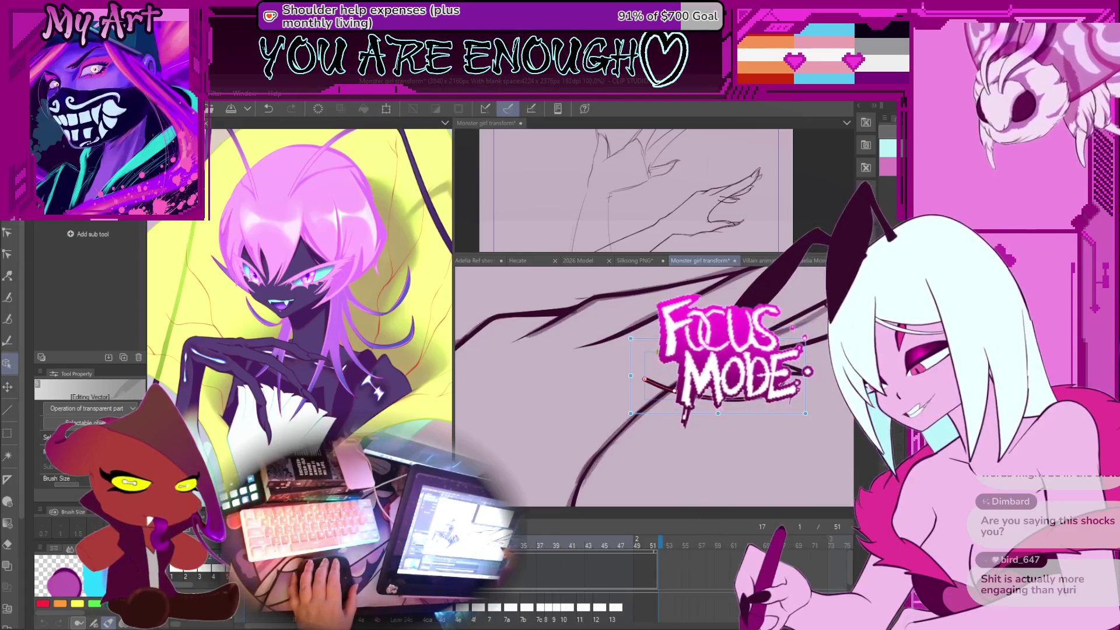
pyautogui.hotkey('ctrl', 'z')
pyautogui.press('y')
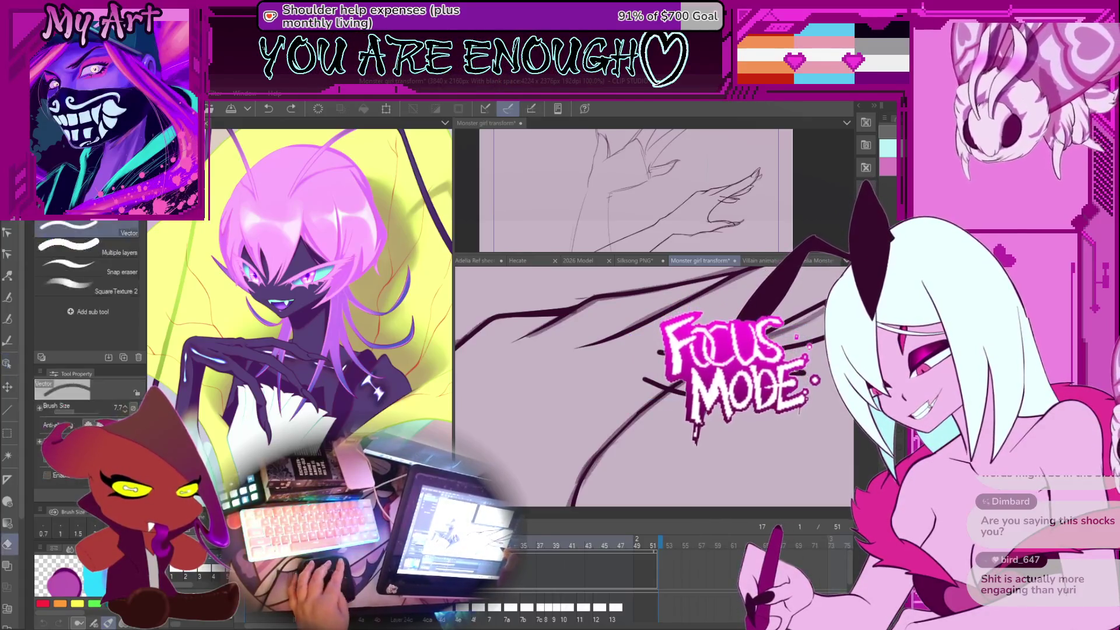
pyautogui.moveTo(647, 383); pyautogui.dragTo(634, 393)
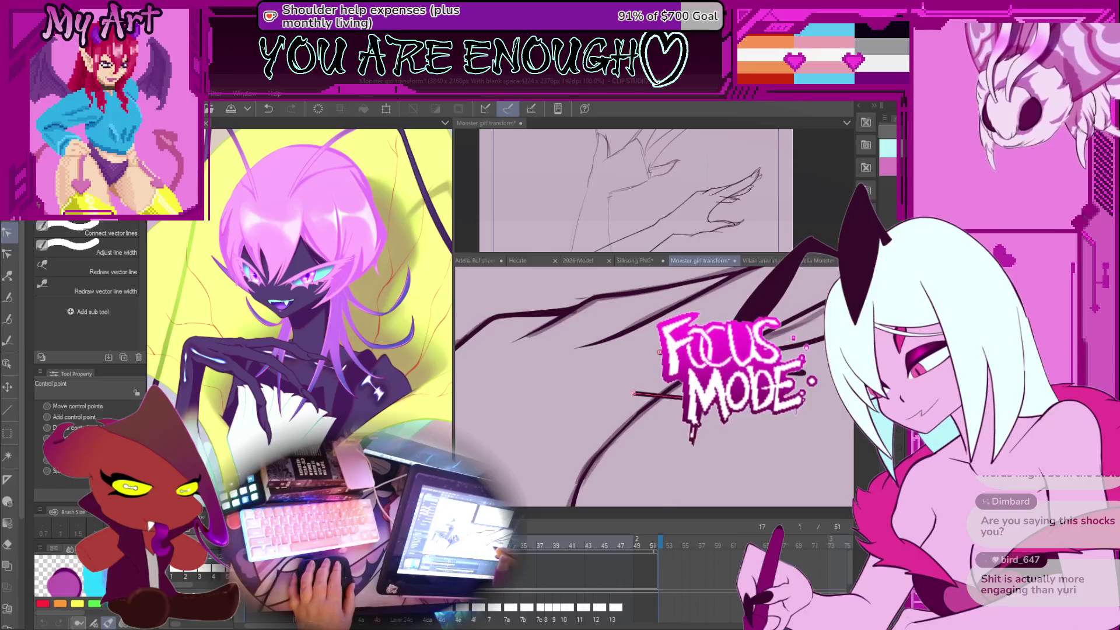
pyautogui.scroll(-7, 743, 422)
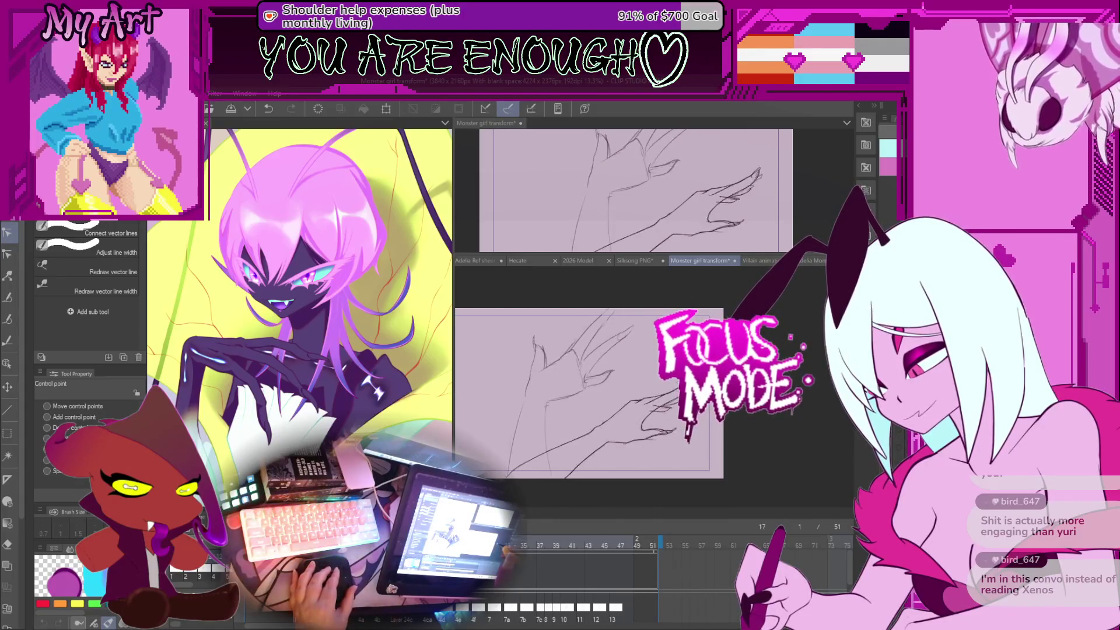
# Step: Centre the hand in view and step back through the timeline to frame 18
pyautogui.moveTo(589, 393); pyautogui.dragTo(672, 350)
pyautogui.moveTo(754, 402)
pyautogui.mouseDown()
pyautogui.moveTo(782, 429)
pyautogui.moveTo(728, 448)
pyautogui.mouseUp()
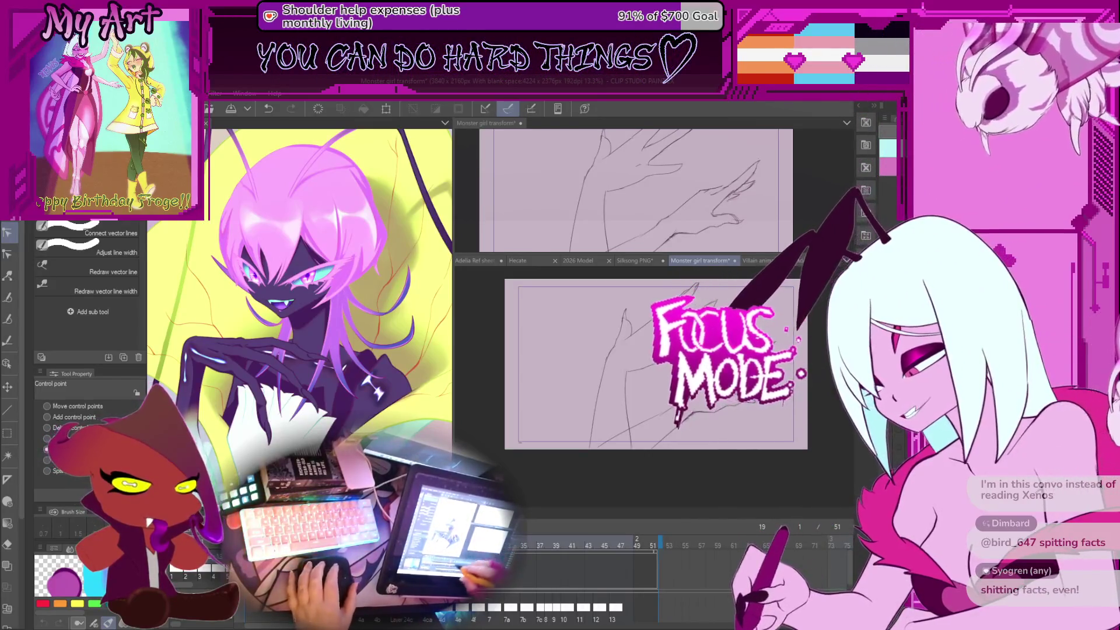
pyautogui.hotkey('ctrl', 'Left')
pyautogui.hotkey('ctrl', 'Left')
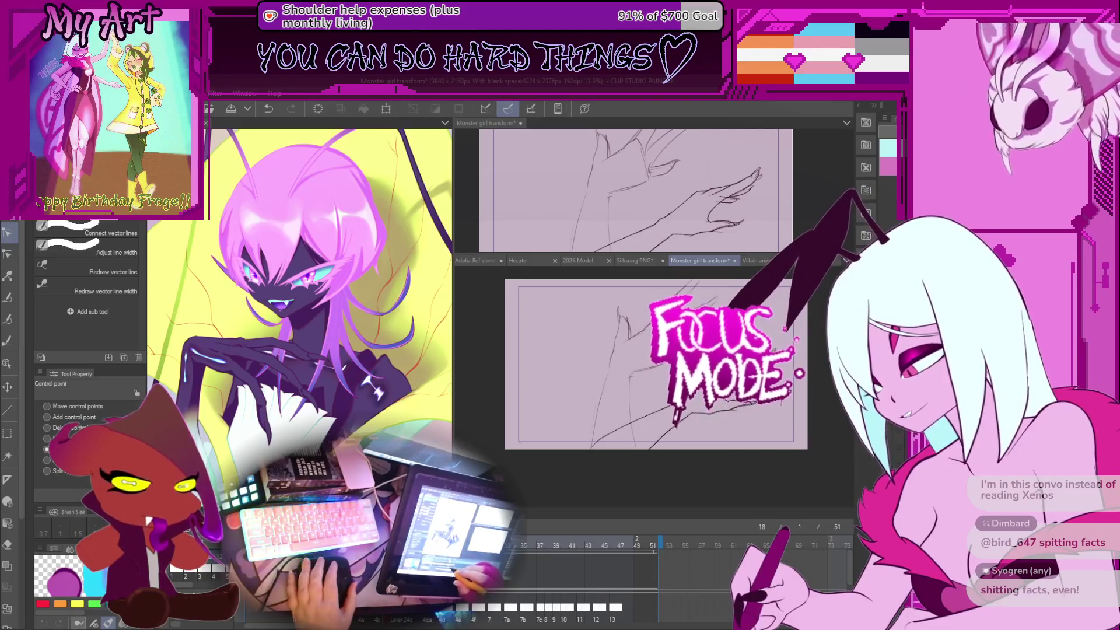
pyautogui.scroll(3, 641, 374)
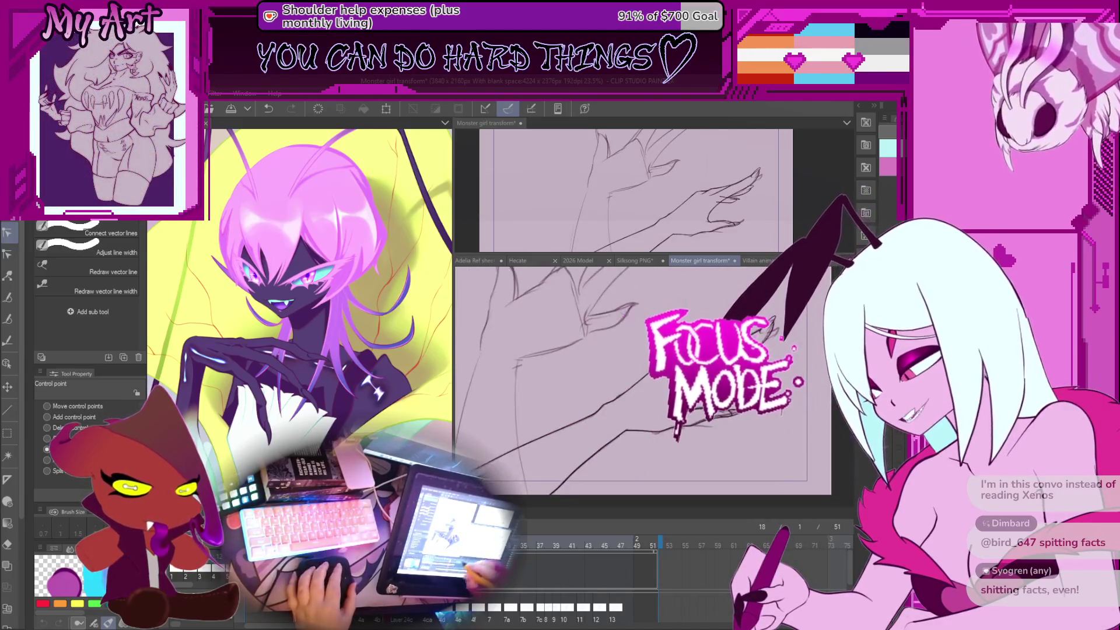
pyautogui.hotkey('ctrl', 'Left')
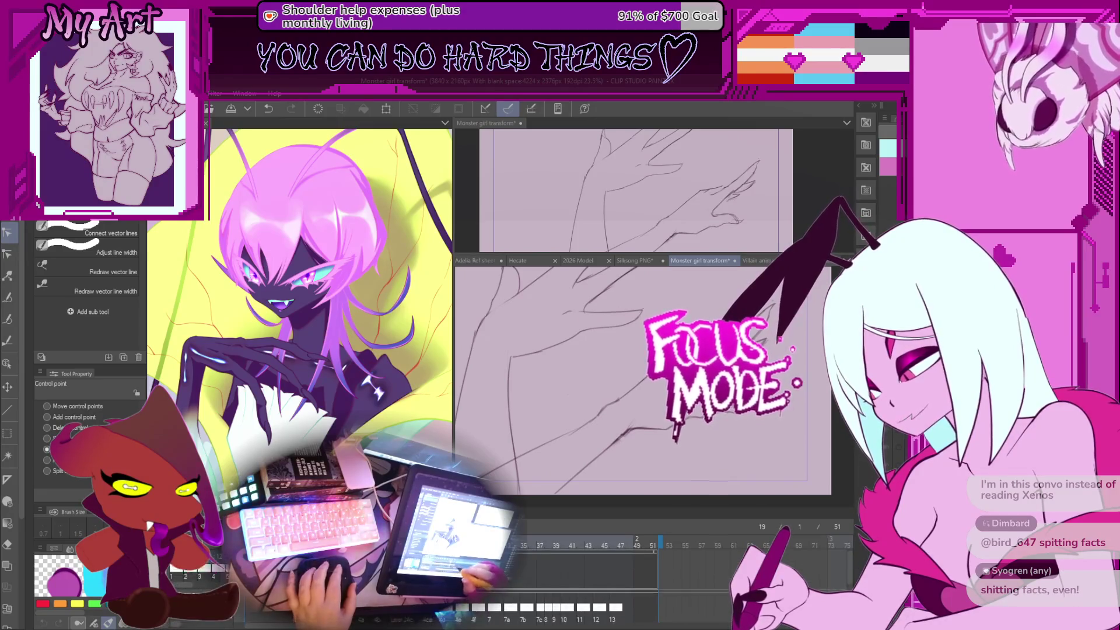
pyautogui.hotkey('ctrl', 'Right')
pyautogui.scroll(-2, 592, 420)
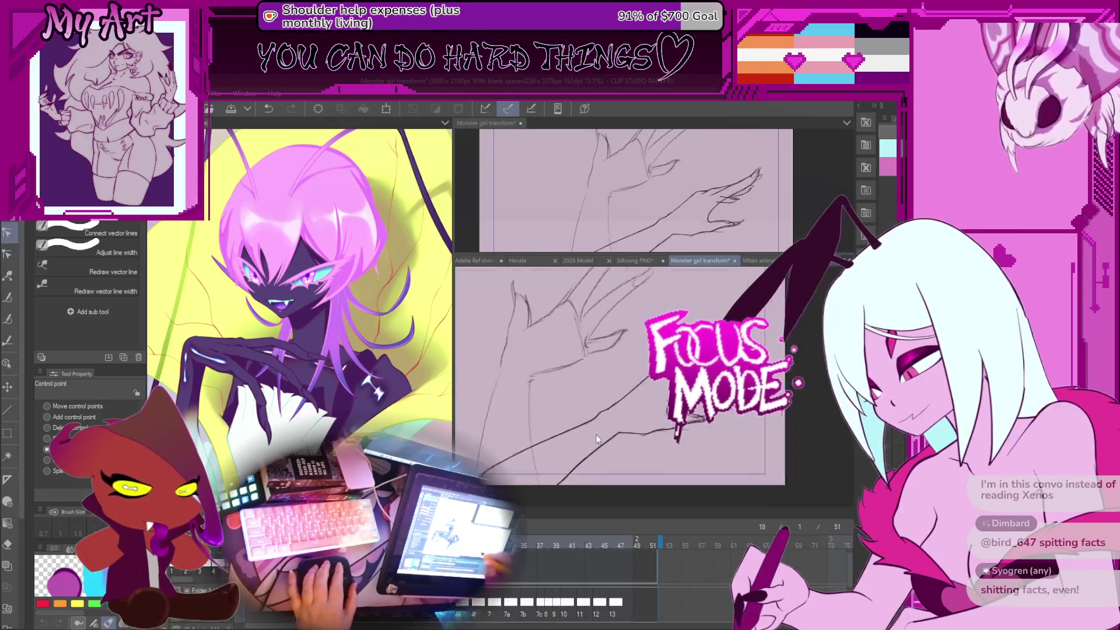
pyautogui.press('m')
pyautogui.scroll(2, 592, 420)
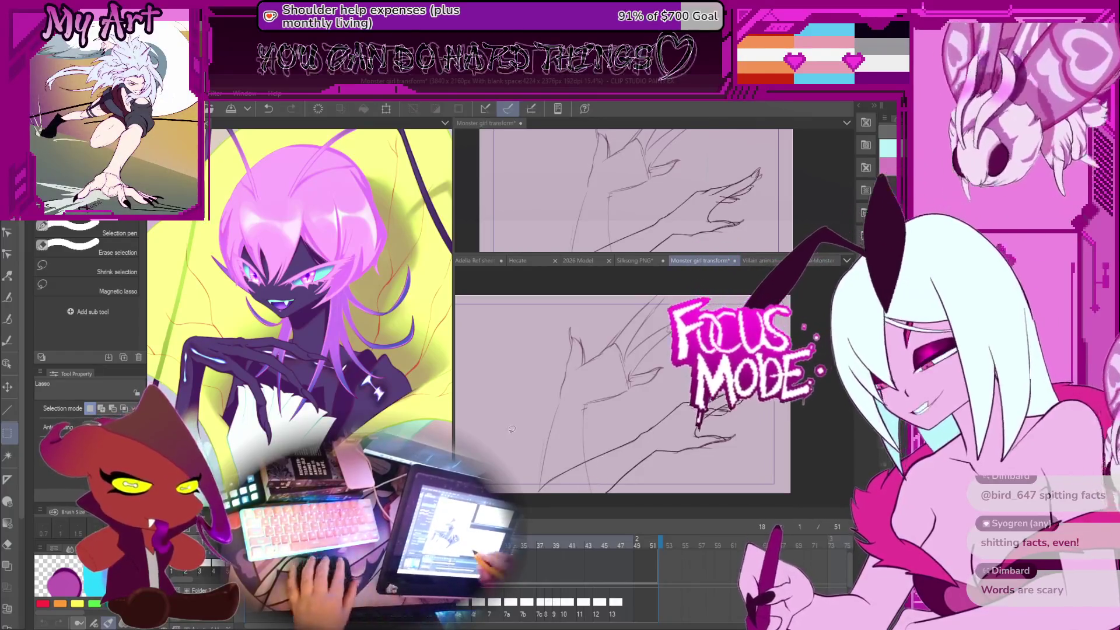
# Step: Select the hand's vector finger lines and drag them into a new shape
pyautogui.moveTo(522, 490); pyautogui.dragTo(588, 494)
pyautogui.press('o')
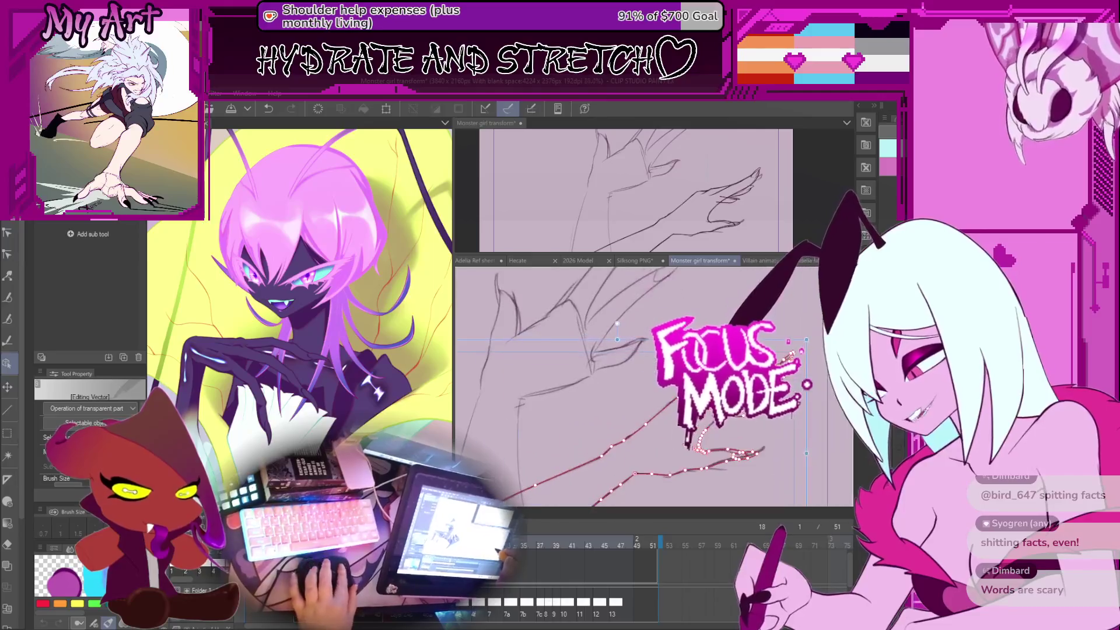
pyautogui.click(700, 461)
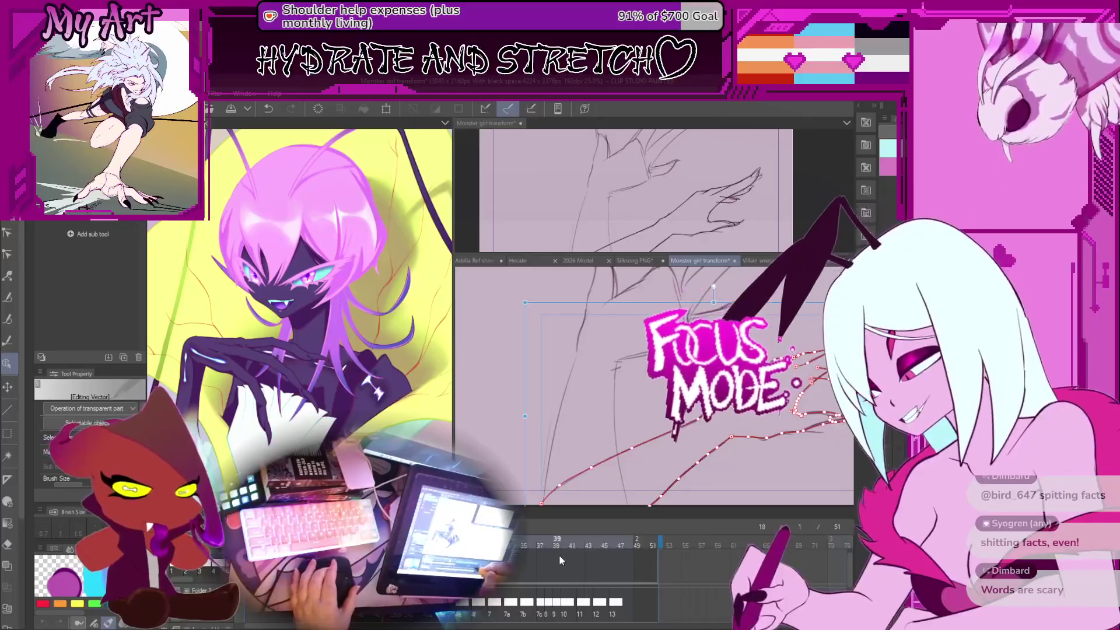
pyautogui.click(559, 559)
pyautogui.moveTo(659, 443); pyautogui.dragTo(708, 442)
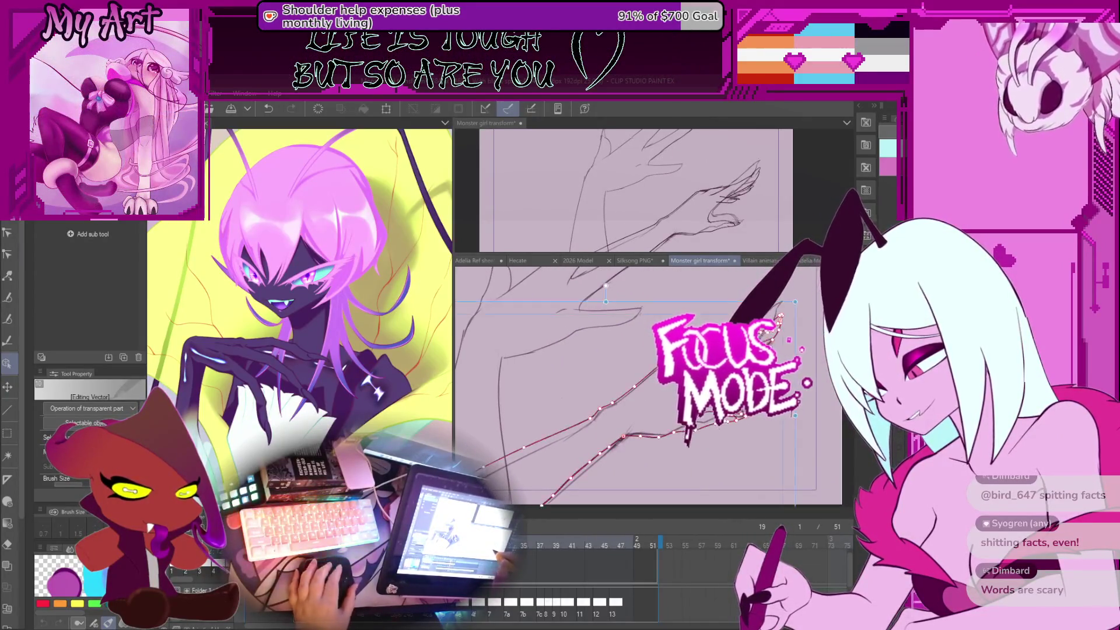
pyautogui.moveTo(709, 442); pyautogui.dragTo(678, 461)
# Step: Compare against earlier frames and frame 19, then select the long finger strokes
pyautogui.press('Left')
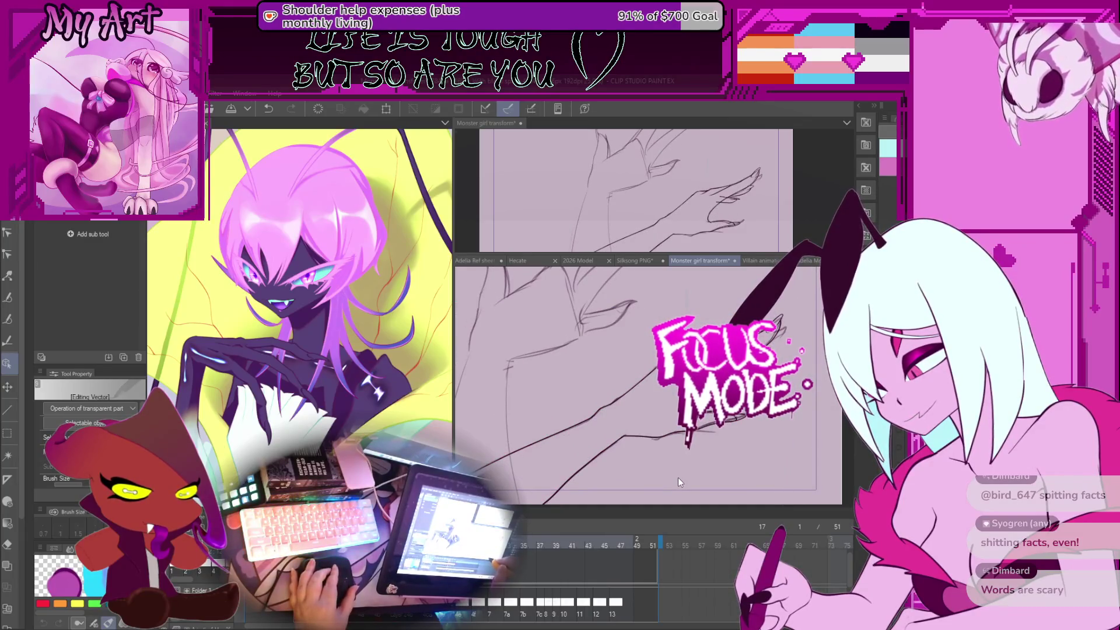
pyautogui.press('Left')
pyautogui.press('Right')
pyautogui.press('Right')
pyautogui.press('Right')
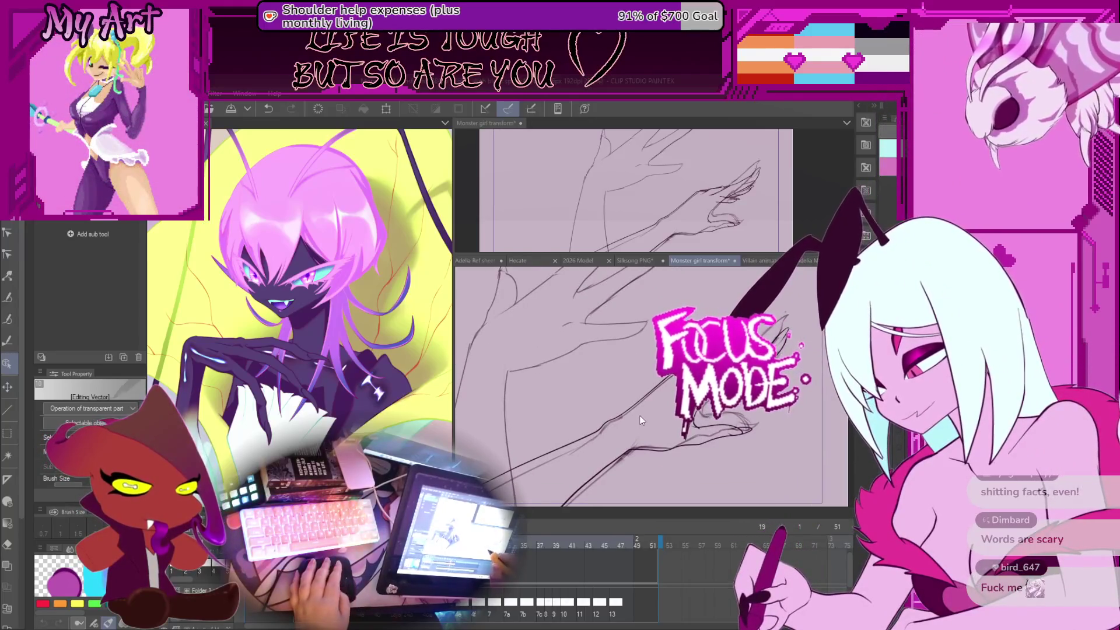
pyautogui.press('m')
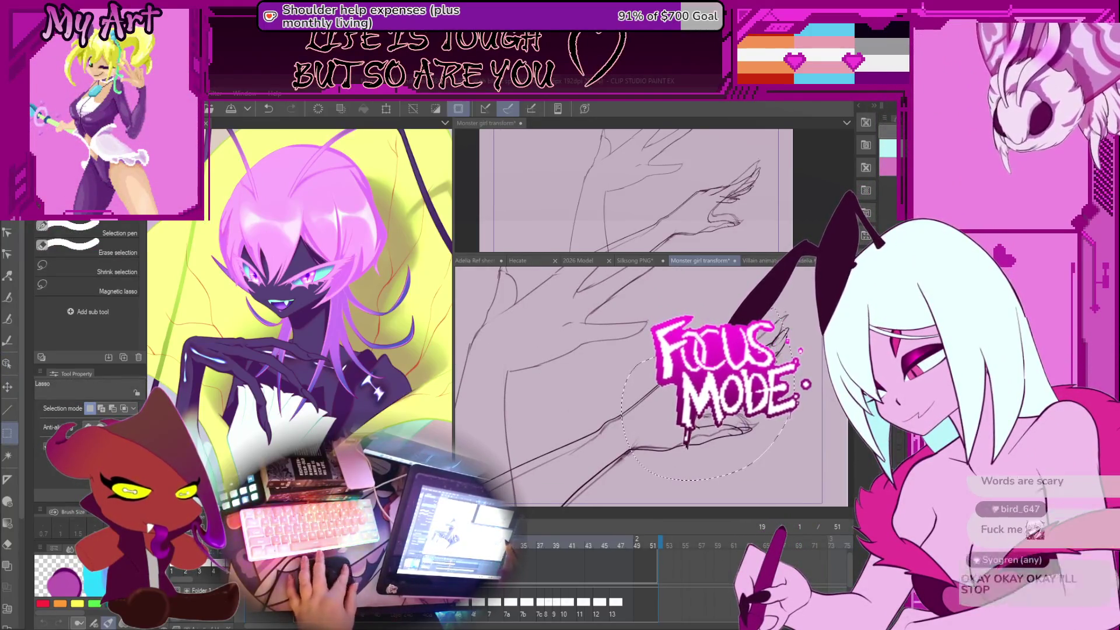
pyautogui.press('o')
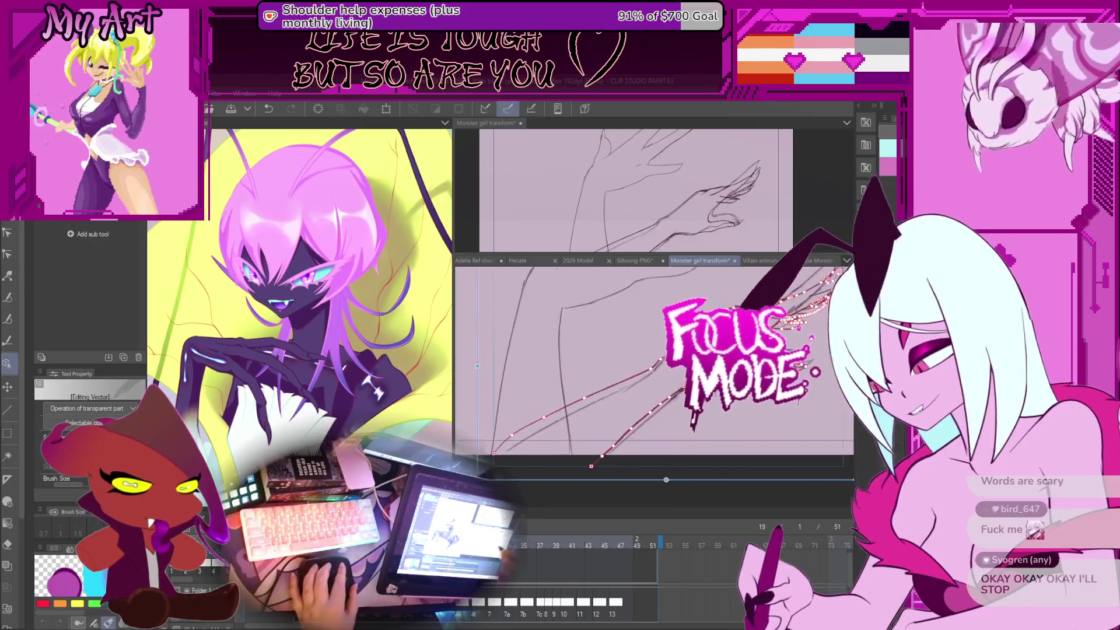
pyautogui.click(622, 437)
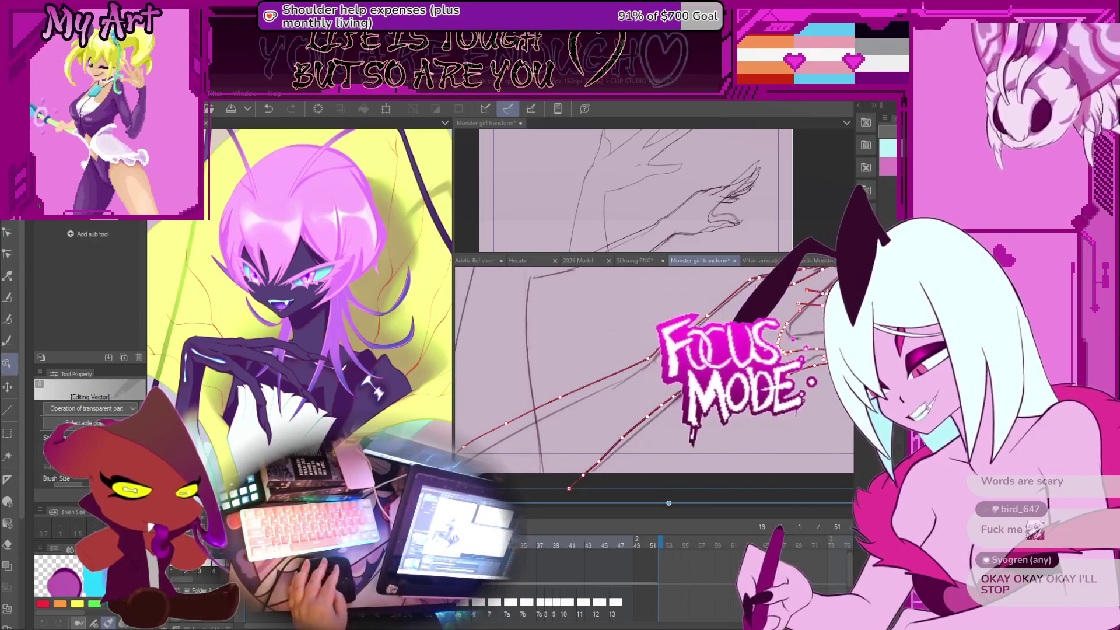
# Step: Lasso the long claw-finger strokes of the hand
pyautogui.press('y')
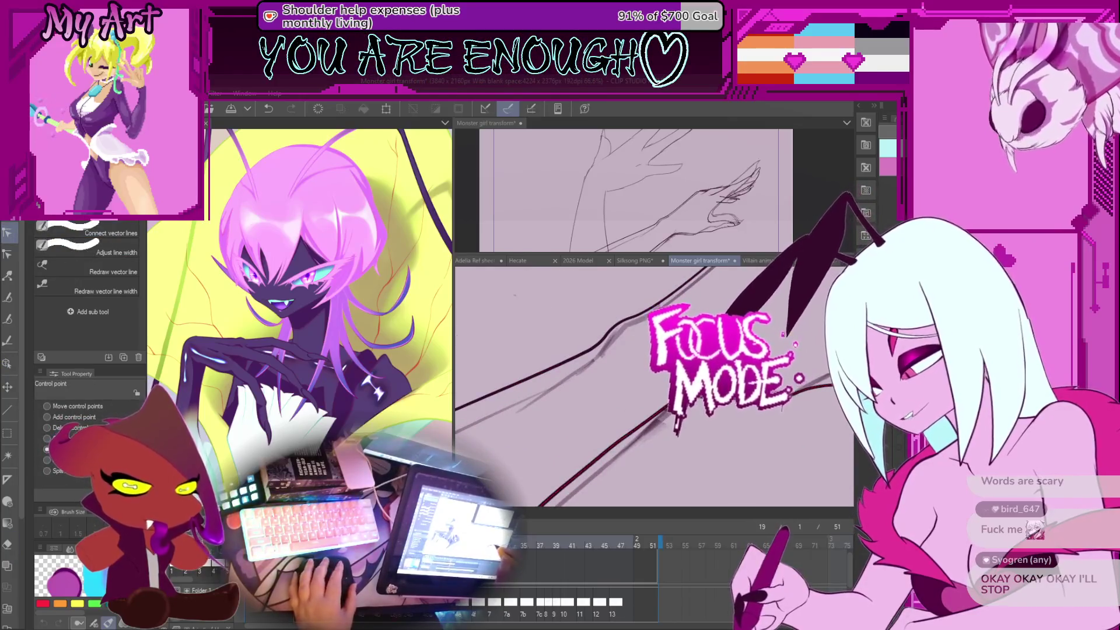
pyautogui.moveTo(641, 379); pyautogui.dragTo(647, 394)
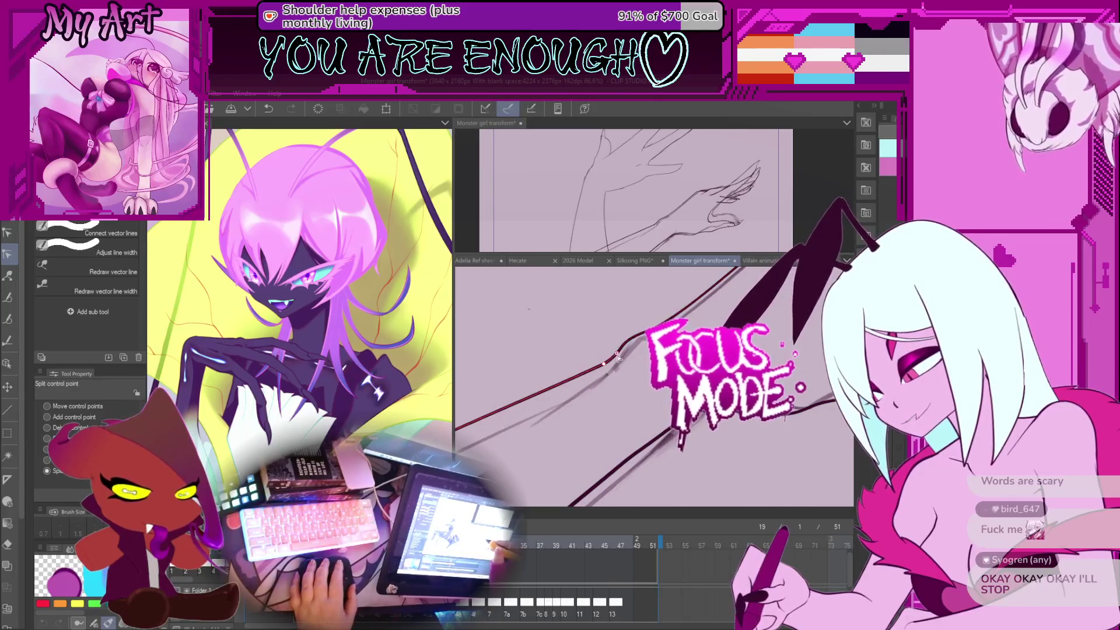
pyautogui.press('m')
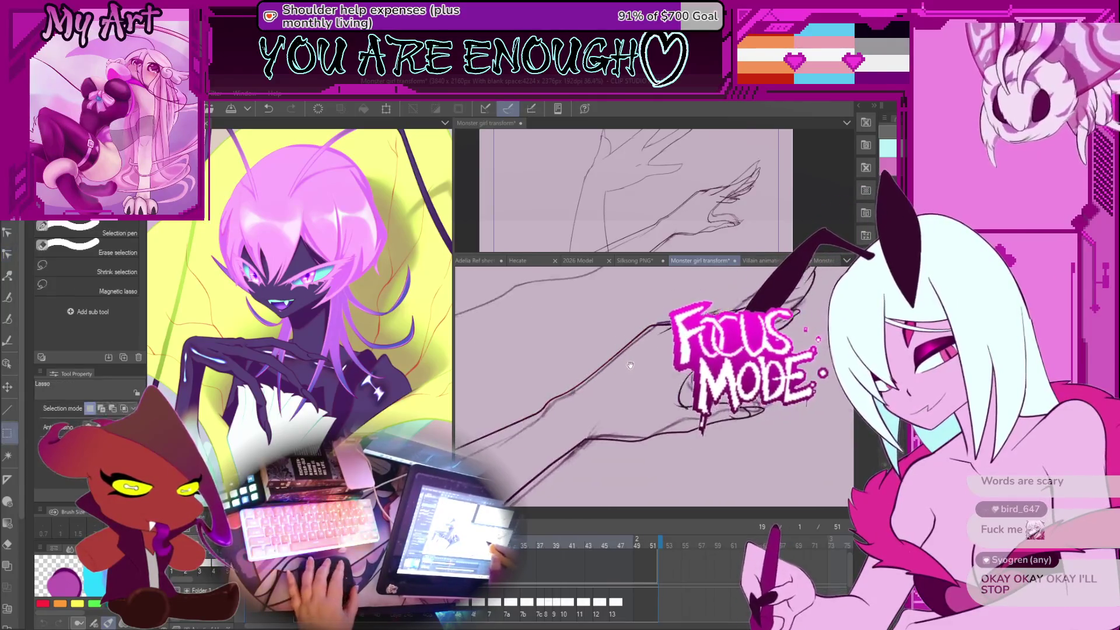
pyautogui.moveTo(613, 356)
pyautogui.mouseDown()
pyautogui.moveTo(577, 350)
pyautogui.moveTo(718, 420)
pyautogui.mouseUp()
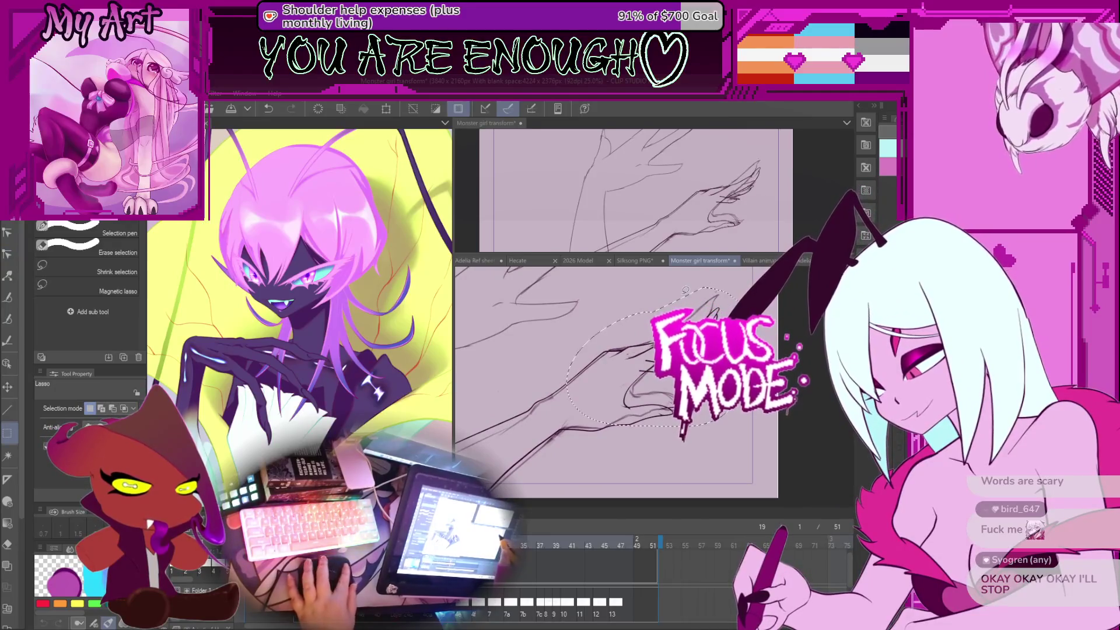
# Step: Rotate the lassoed finger strokes counter-clockwise, nudge them into place and confirm
pyautogui.press('o')
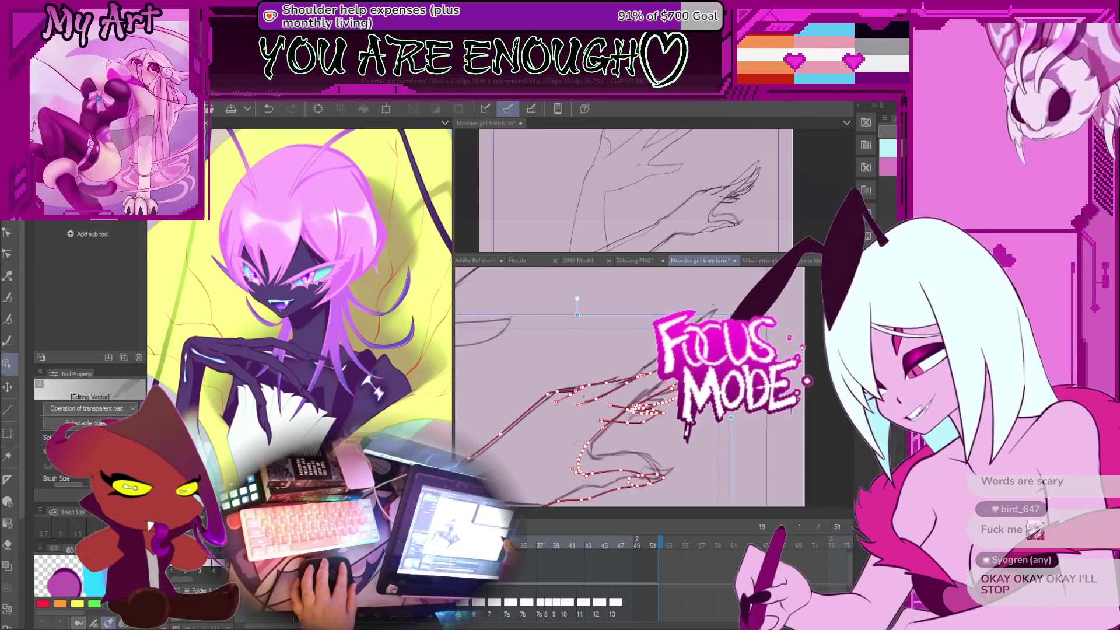
pyautogui.moveTo(732, 312); pyautogui.dragTo(726, 299)
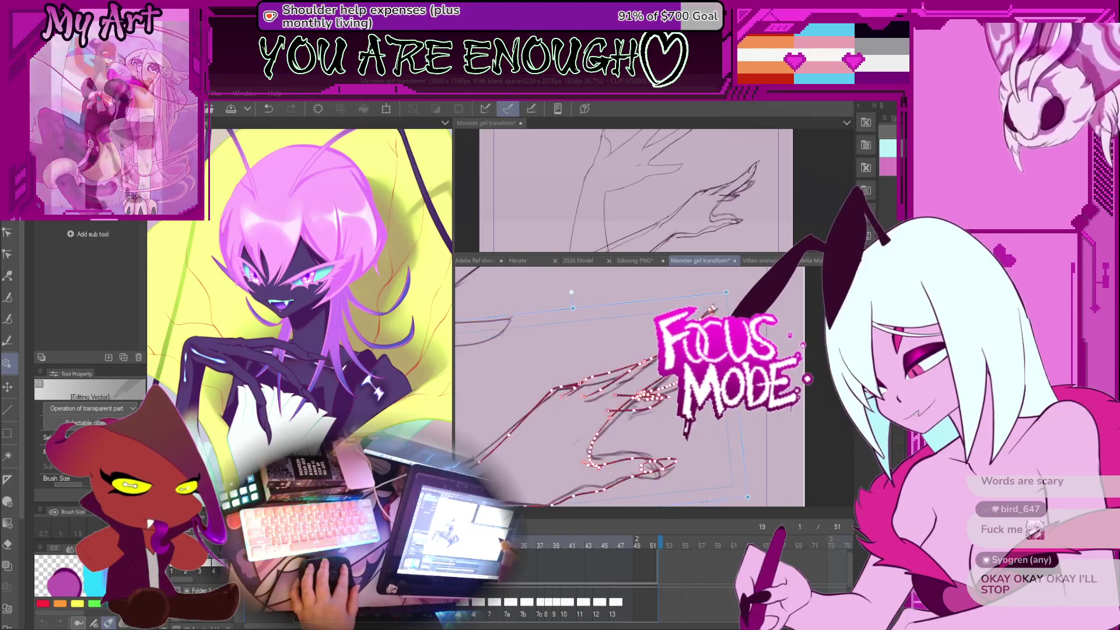
pyautogui.moveTo(641, 408); pyautogui.dragTo(647, 400)
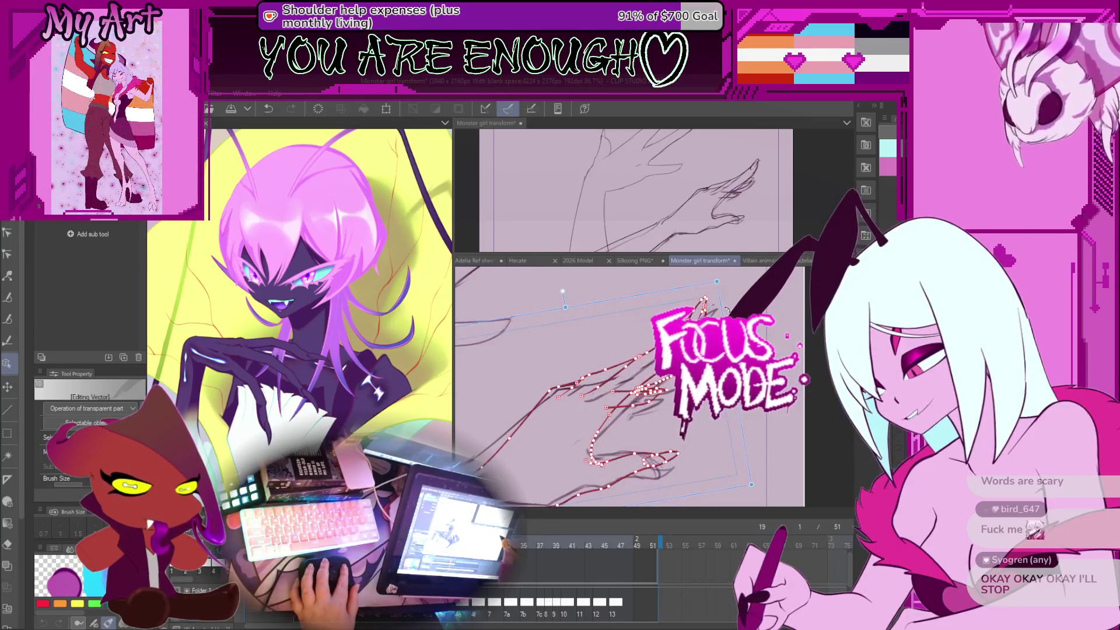
pyautogui.moveTo(727, 311); pyautogui.dragTo(725, 315)
pyautogui.moveTo(642, 409); pyautogui.dragTo(647, 417)
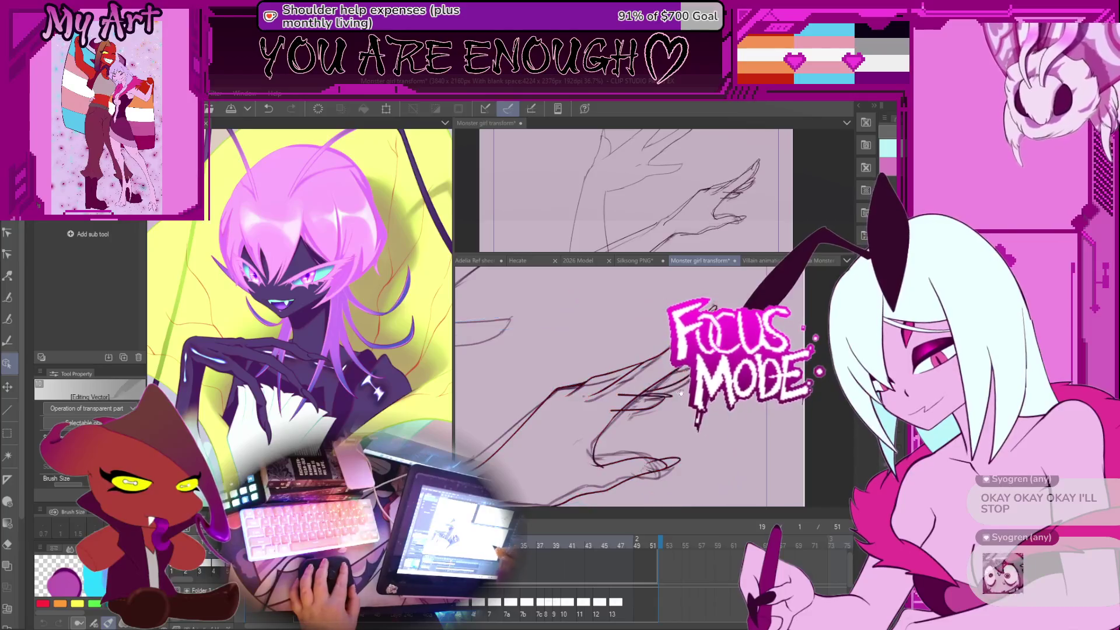
pyautogui.press('Return')
# Step: Pan along the repositioned hand strokes to review their new angle
pyautogui.scroll(3, 653, 374)
pyautogui.scroll(-2, 653, 373)
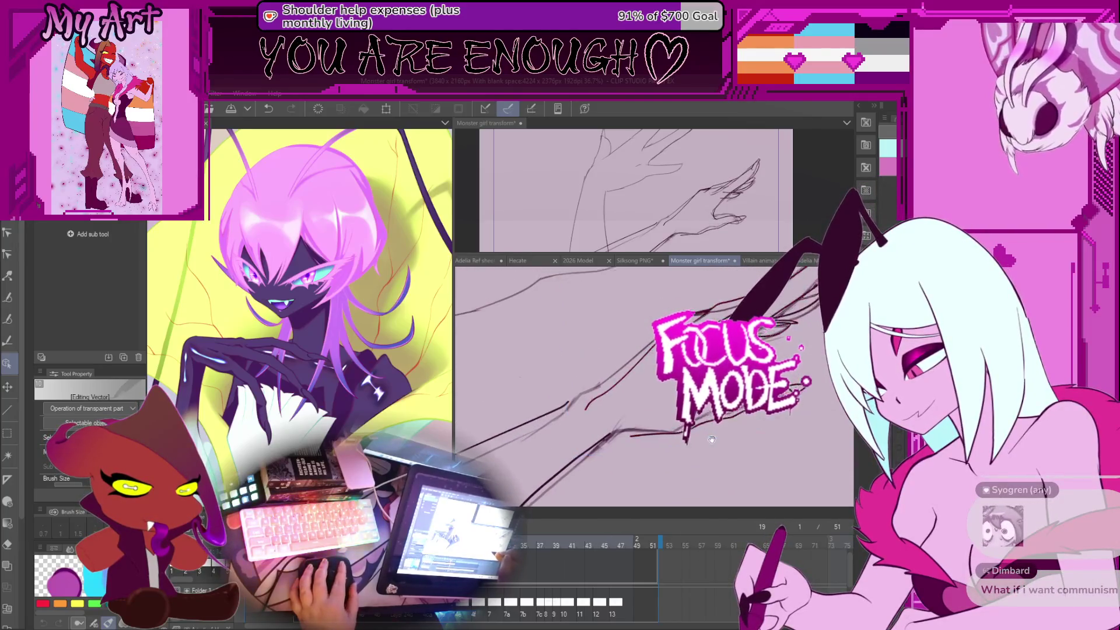
pyautogui.scroll(3, 715, 382)
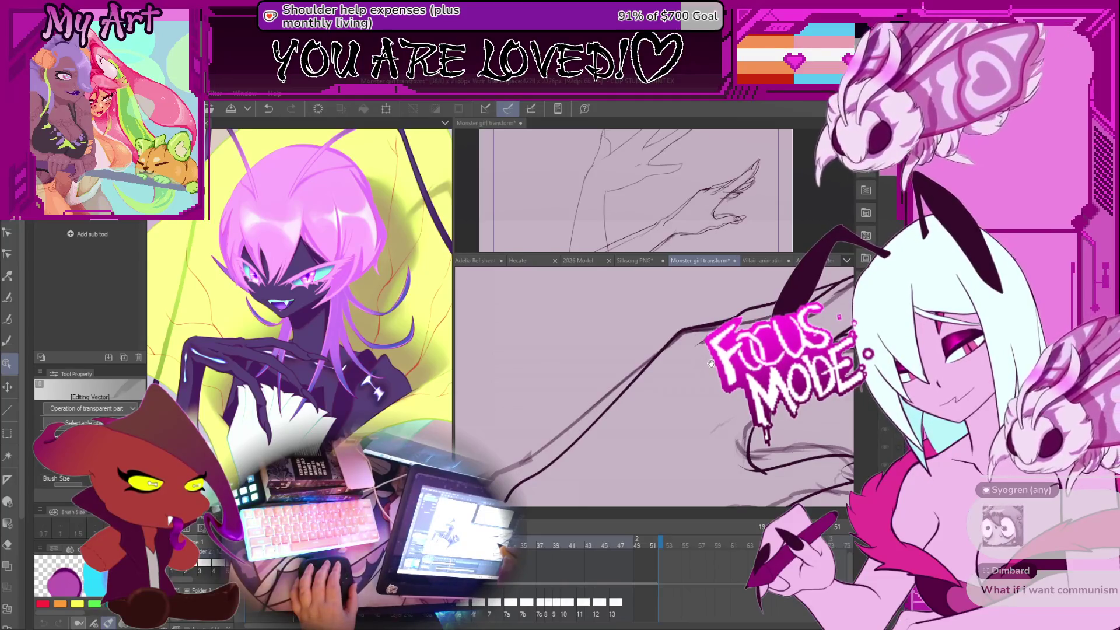
pyautogui.moveTo(708, 365); pyautogui.dragTo(738, 356)
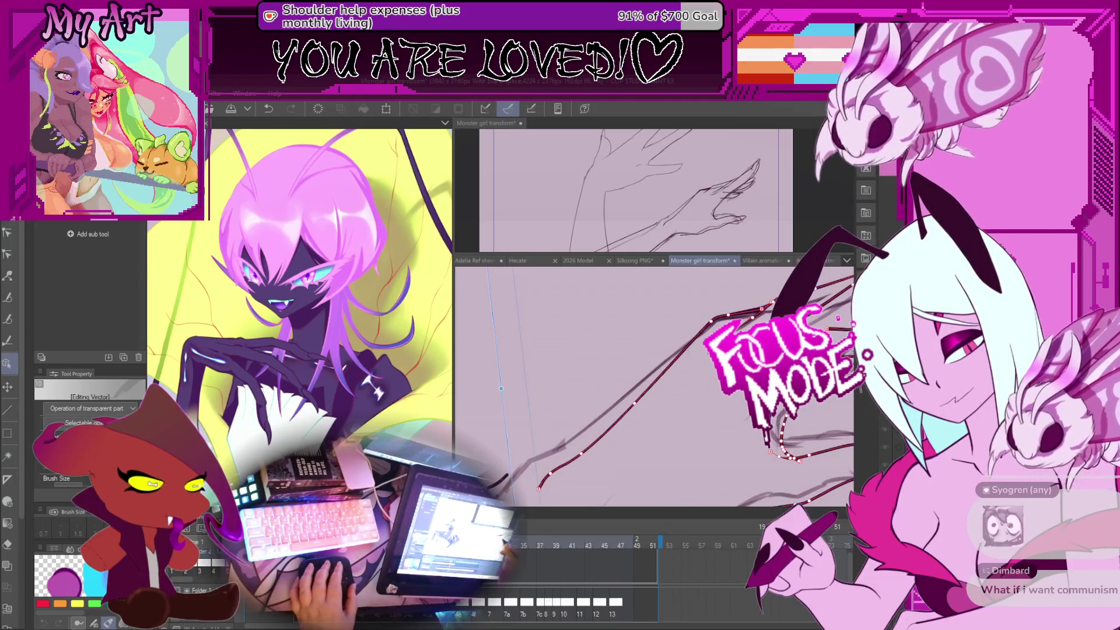
pyautogui.press('y')
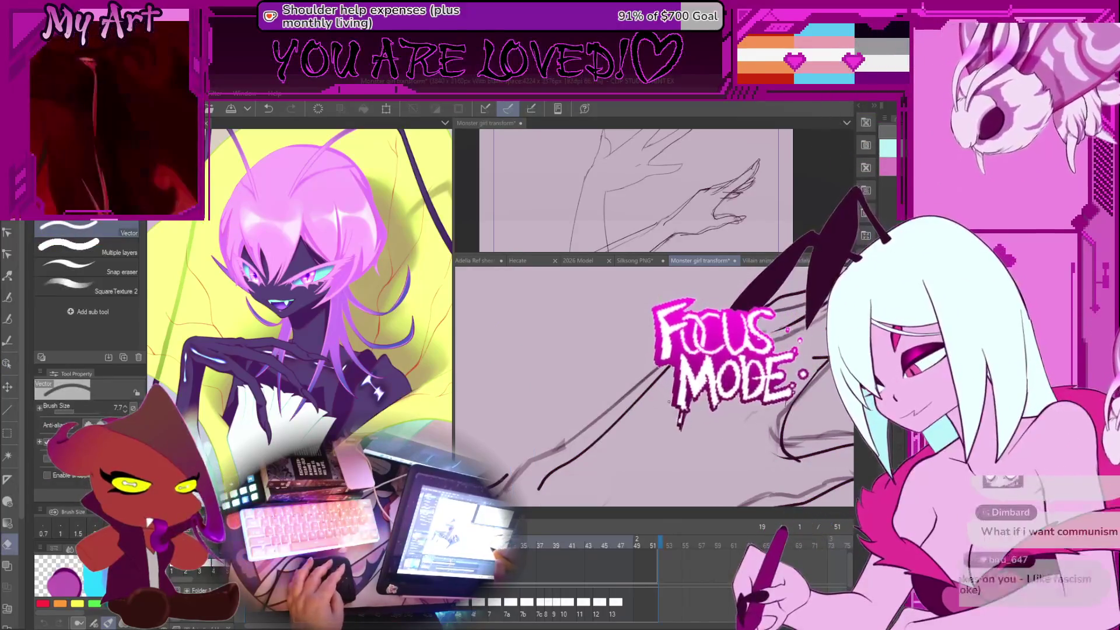
pyautogui.moveTo(670, 404)
pyautogui.mouseDown()
pyautogui.moveTo(633, 365)
pyautogui.moveTo(589, 396)
pyautogui.moveTo(612, 421)
pyautogui.mouseUp()
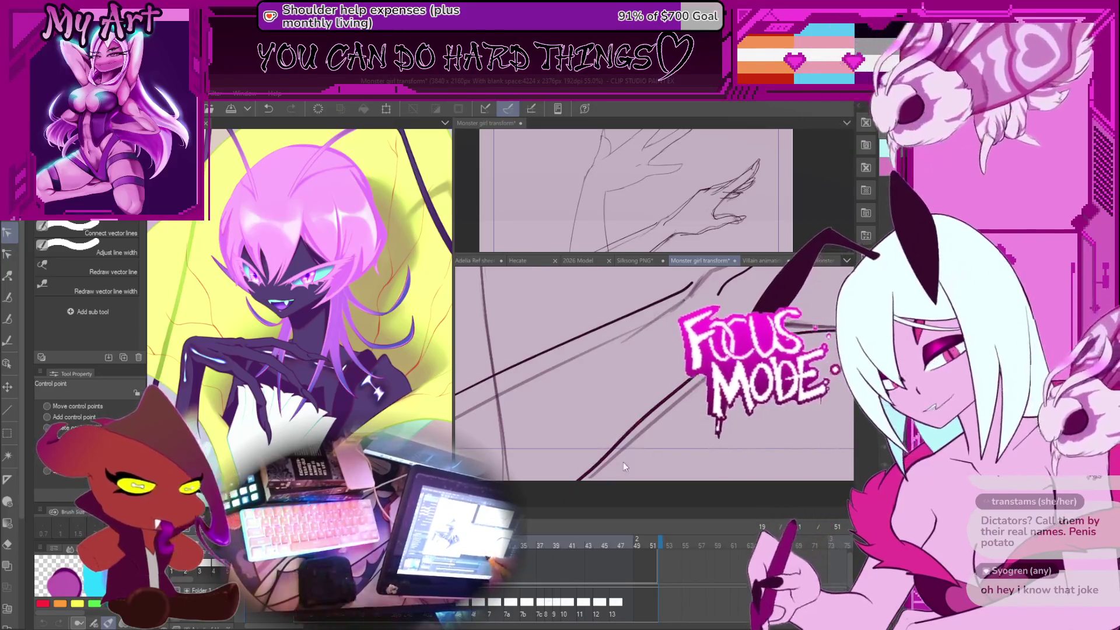
pyautogui.press('Right')
pyautogui.press('Right')
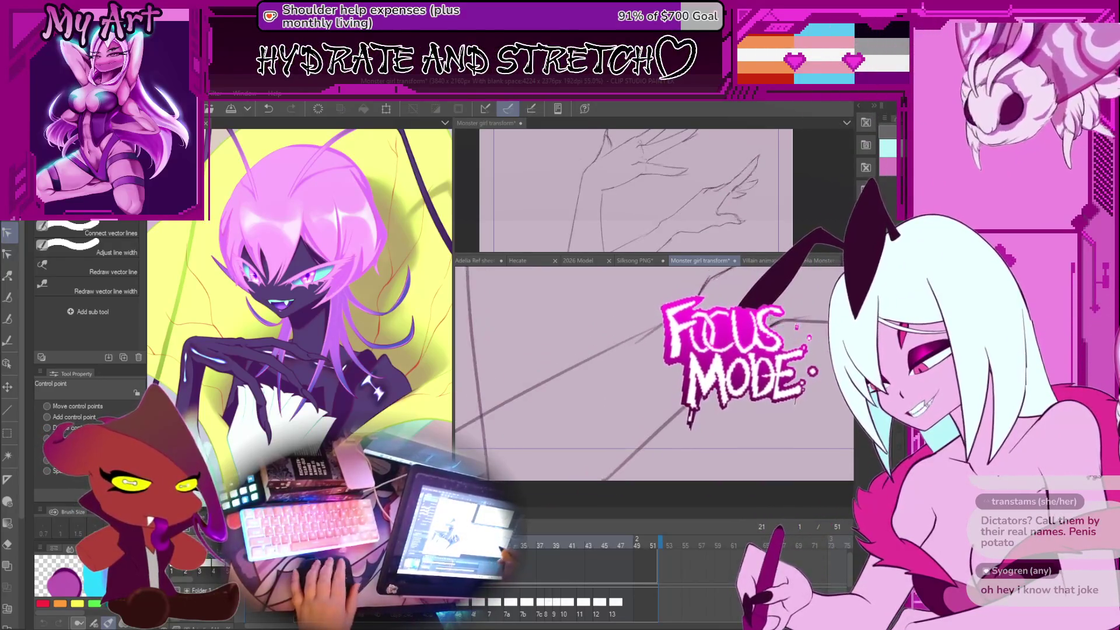
pyautogui.press('Left')
pyautogui.press('Left')
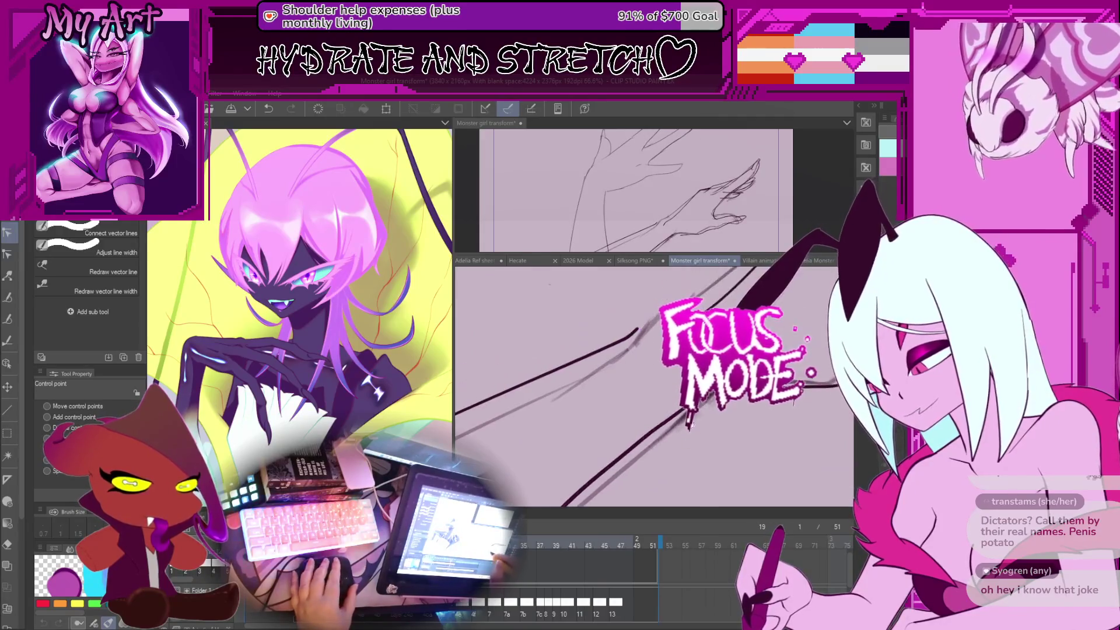
pyautogui.scroll(-2, 635, 448)
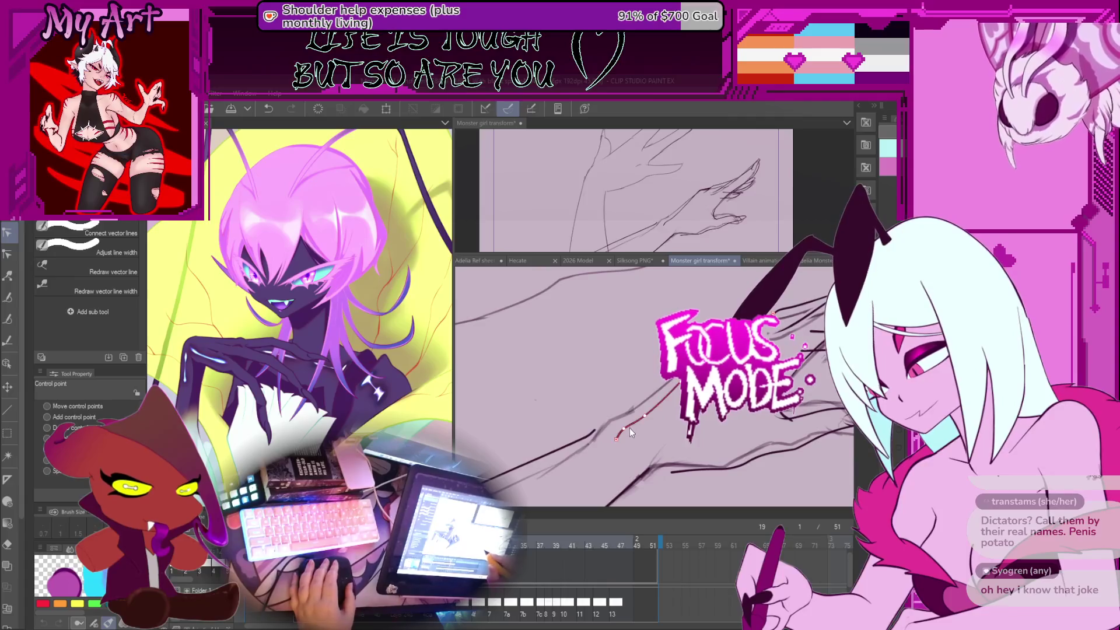
# Step: Lasso the lower arm stroke and drag it into a new shape
pyautogui.press('m')
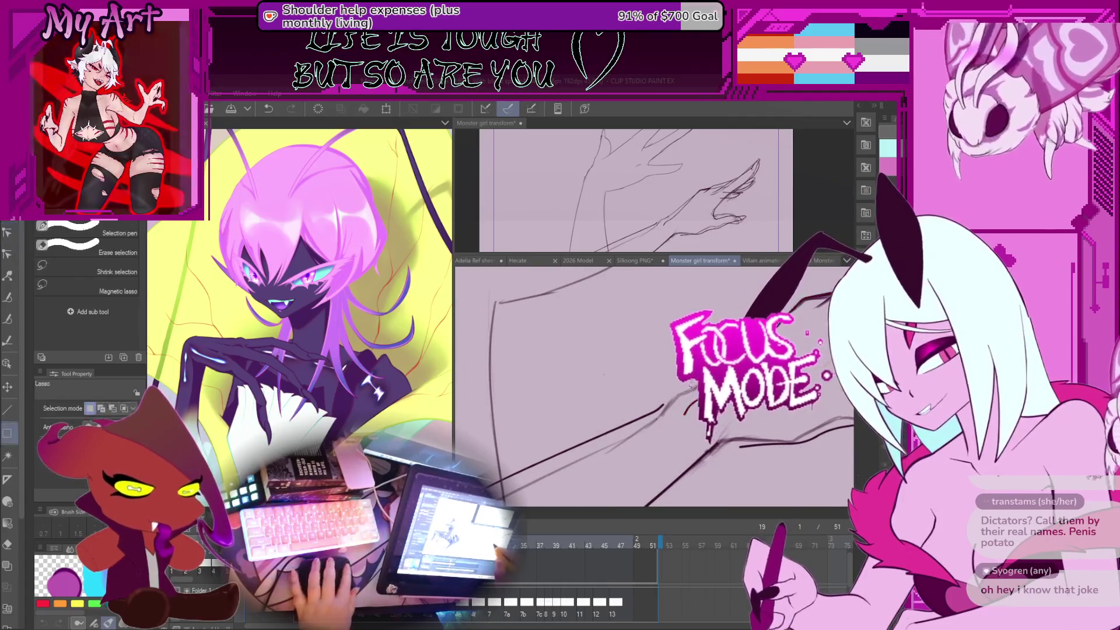
pyautogui.moveTo(668, 399); pyautogui.dragTo(689, 412)
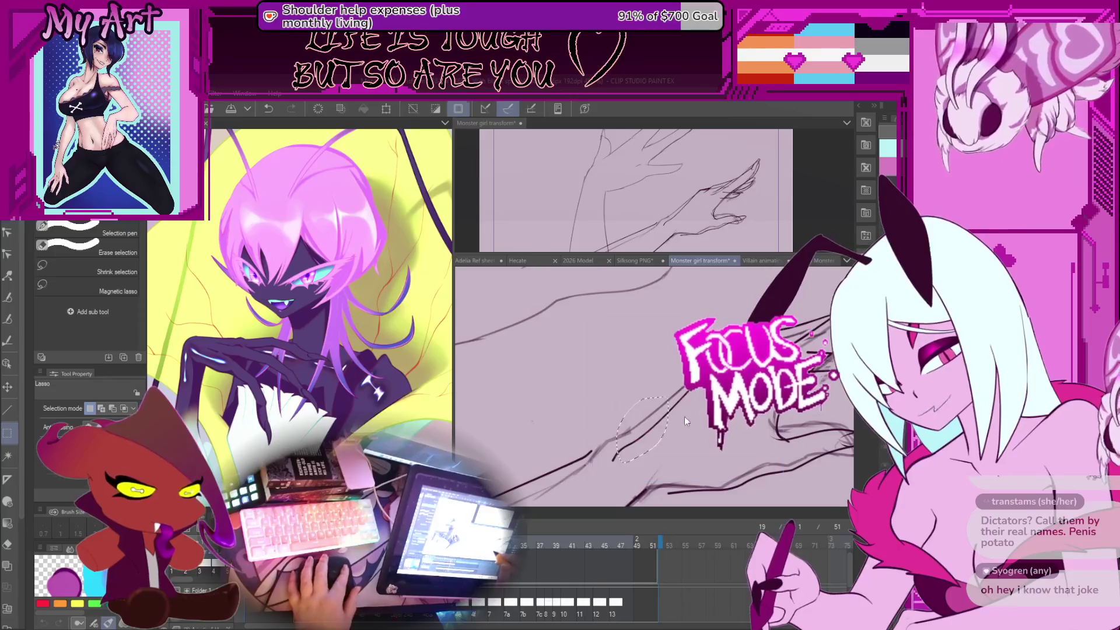
pyautogui.press('o')
pyautogui.click(651, 438)
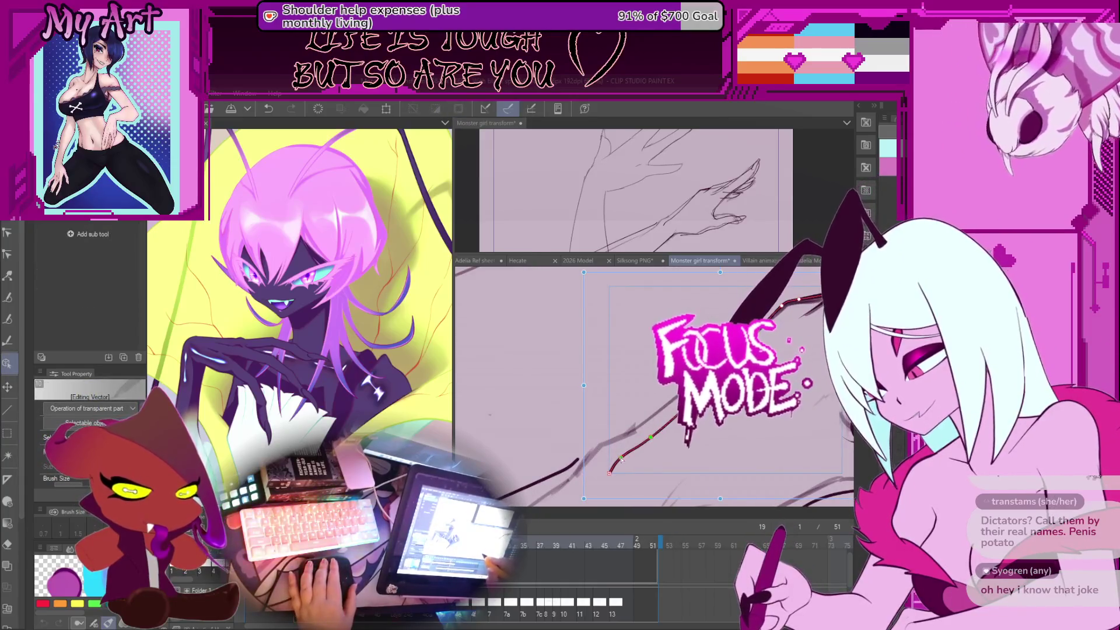
pyautogui.moveTo(651, 438); pyautogui.dragTo(616, 453)
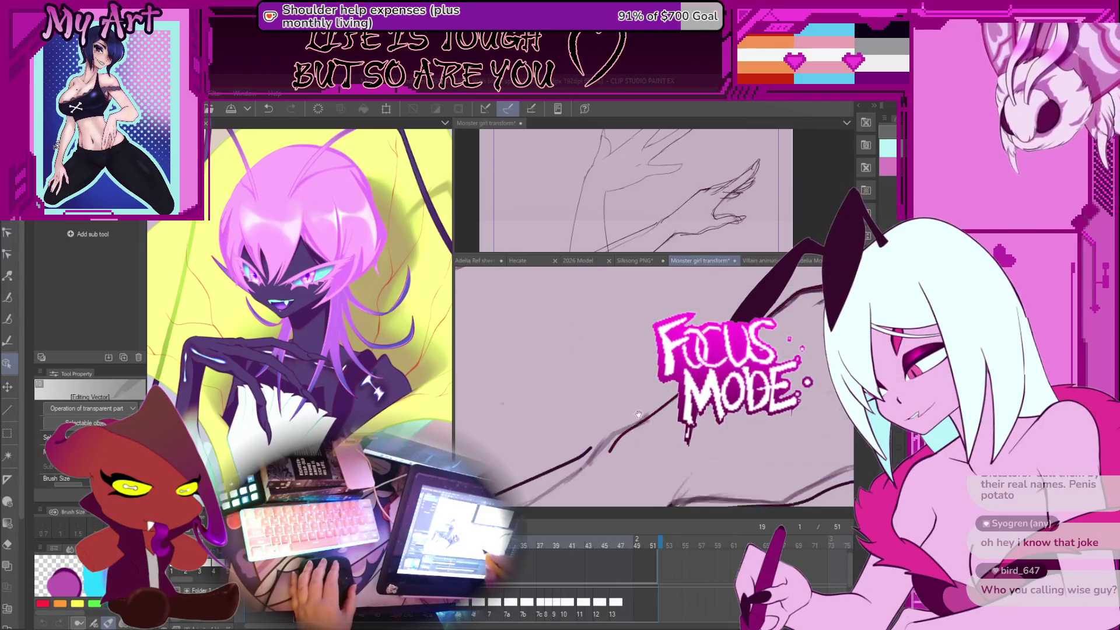
# Step: Edit the long arm stroke's control points, undoing the unwanted curve
pyautogui.press('y')
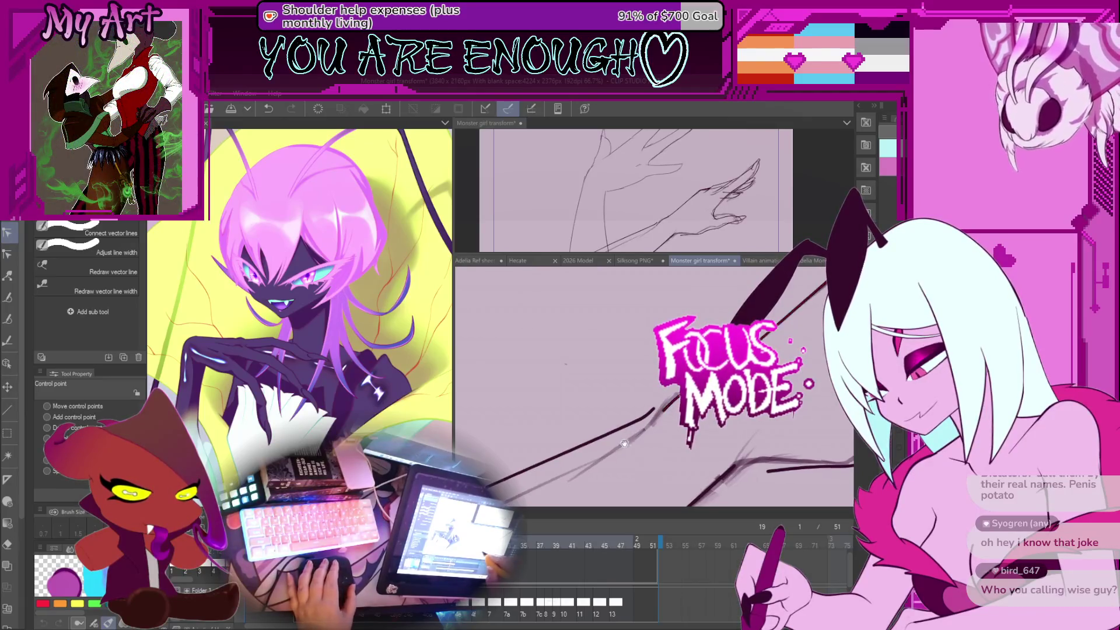
pyautogui.moveTo(624, 443); pyautogui.dragTo(524, 459)
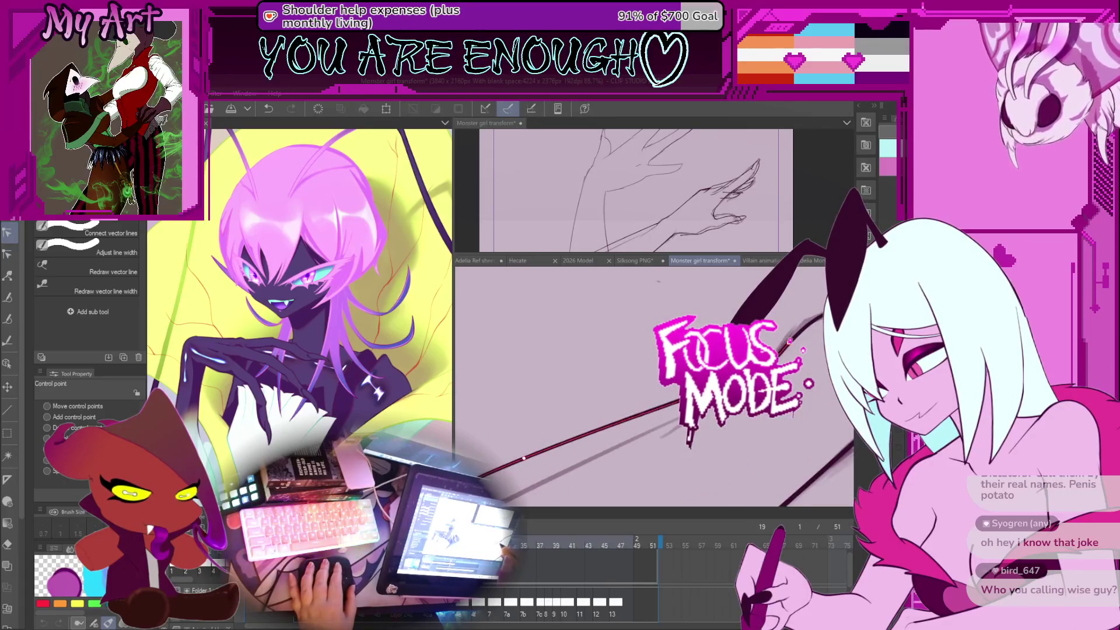
pyautogui.scroll(-3, 788, 354)
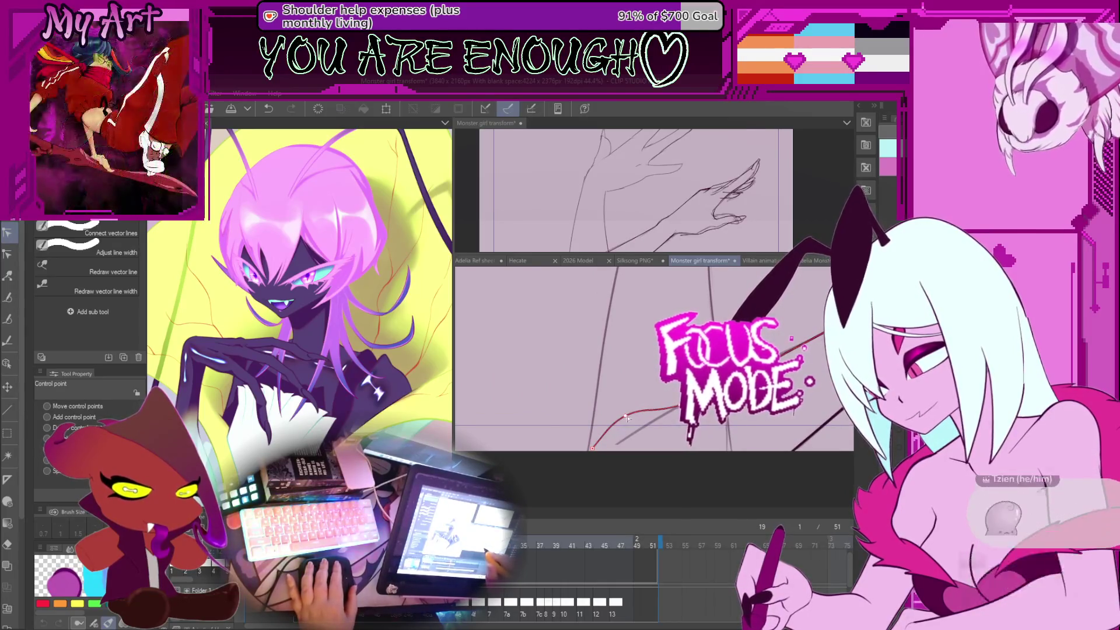
pyautogui.hotkey('ctrl', 'z')
# Step: Zoom in and rotate the view to follow the lower arm stroke toward the hand
pyautogui.moveTo(710, 418); pyautogui.dragTo(735, 394)
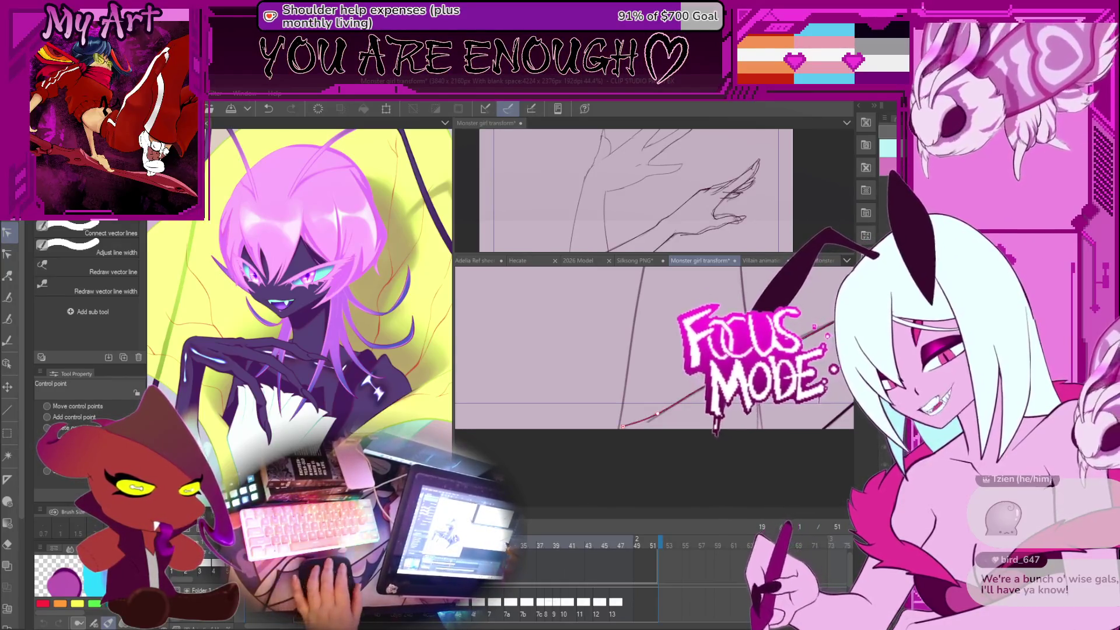
pyautogui.hotkey('ctrl', '+')
pyautogui.hotkey('ctrl', '+')
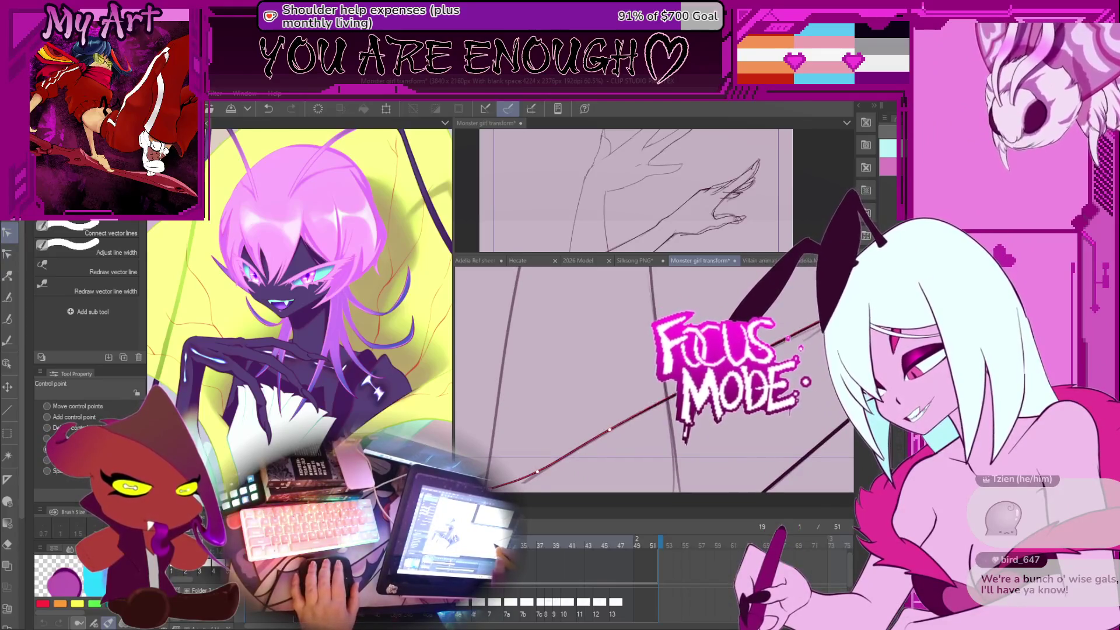
pyautogui.hotkey('ctrl', '-')
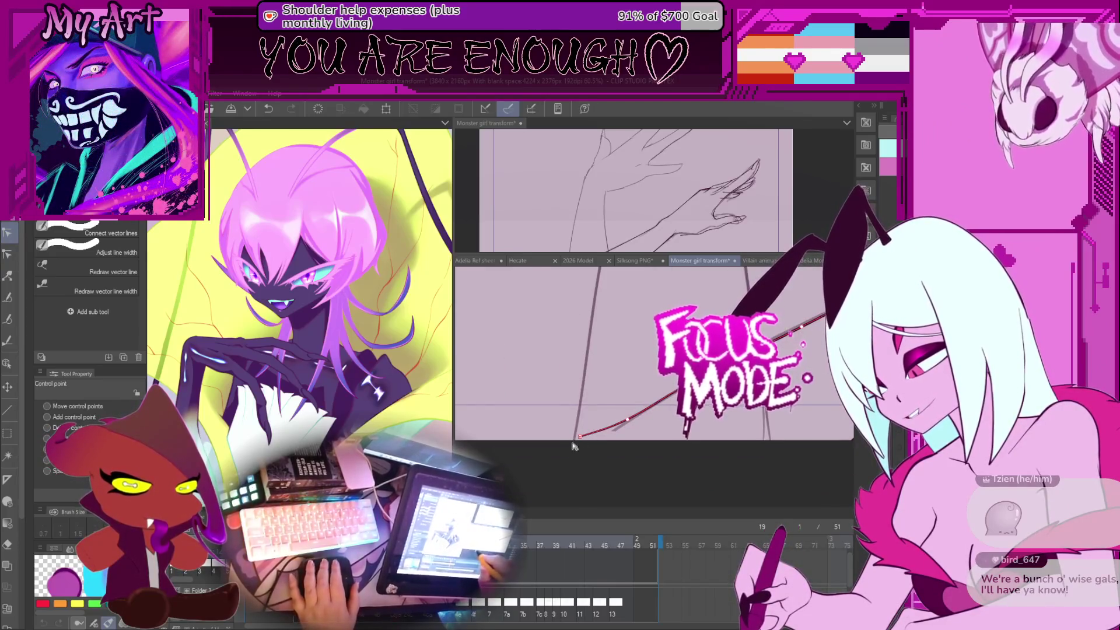
pyautogui.hotkey('ctrl', '+')
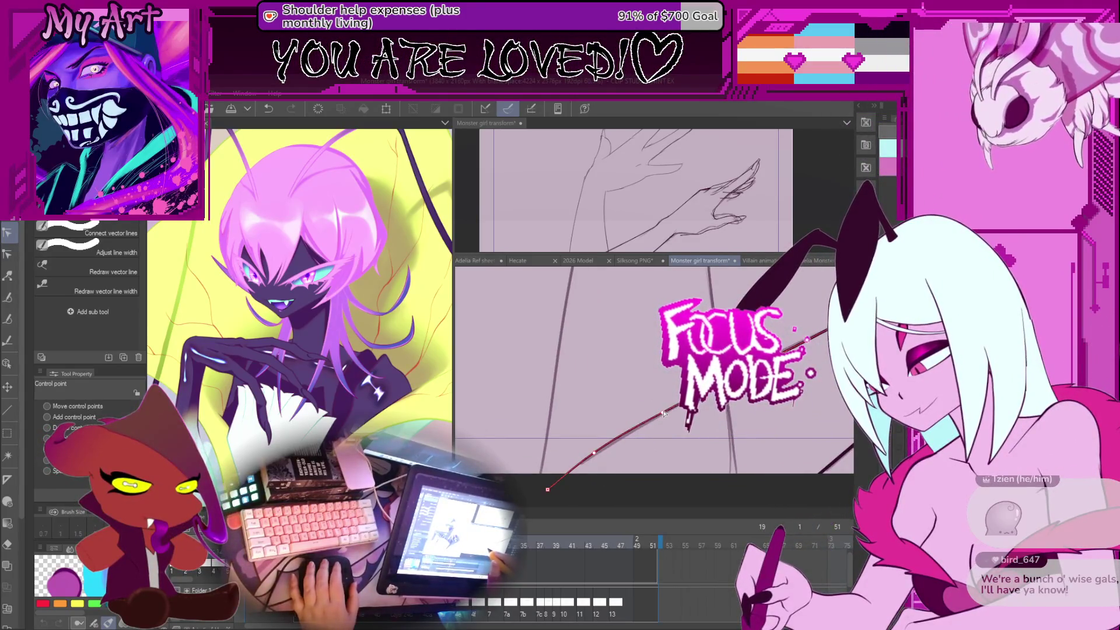
pyautogui.moveTo(759, 408); pyautogui.dragTo(656, 437)
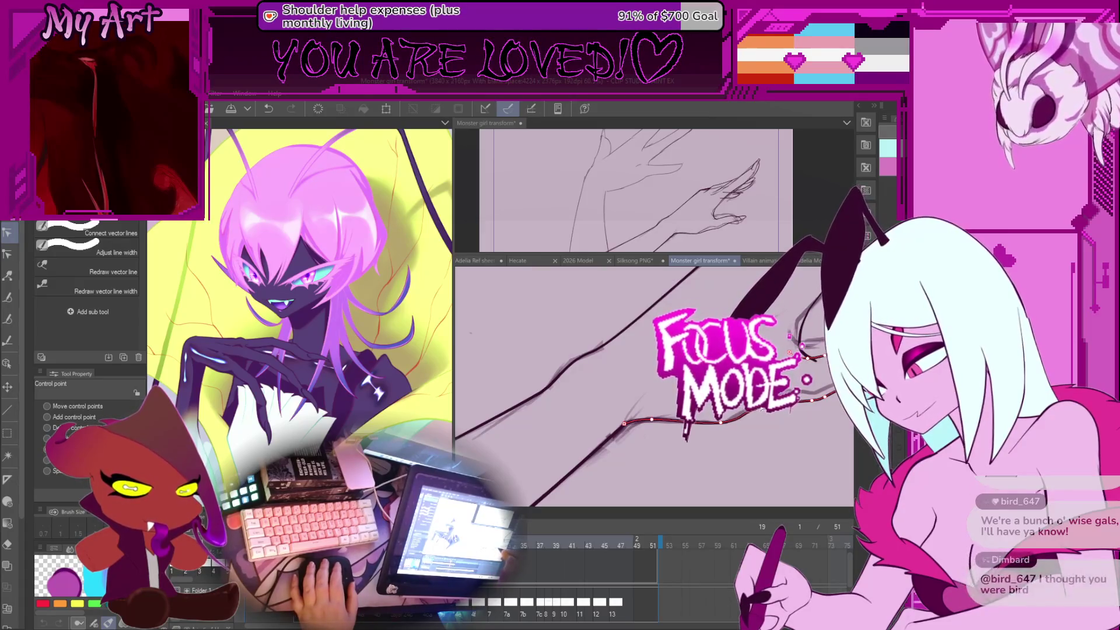
pyautogui.moveTo(762, 410); pyautogui.dragTo(678, 443)
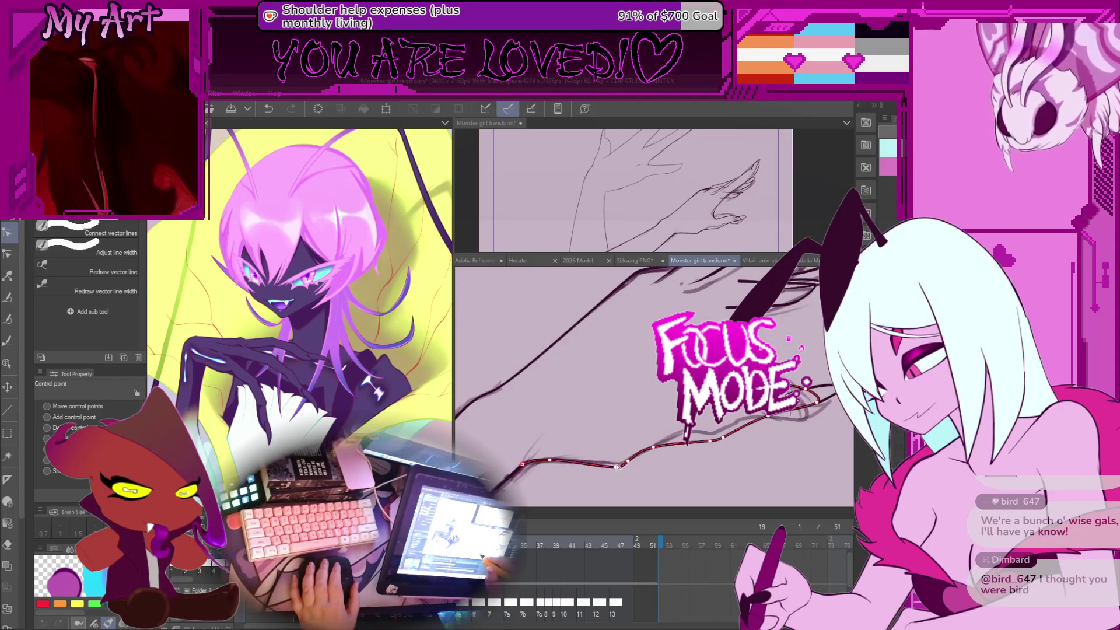
pyautogui.moveTo(617, 467); pyautogui.dragTo(671, 444)
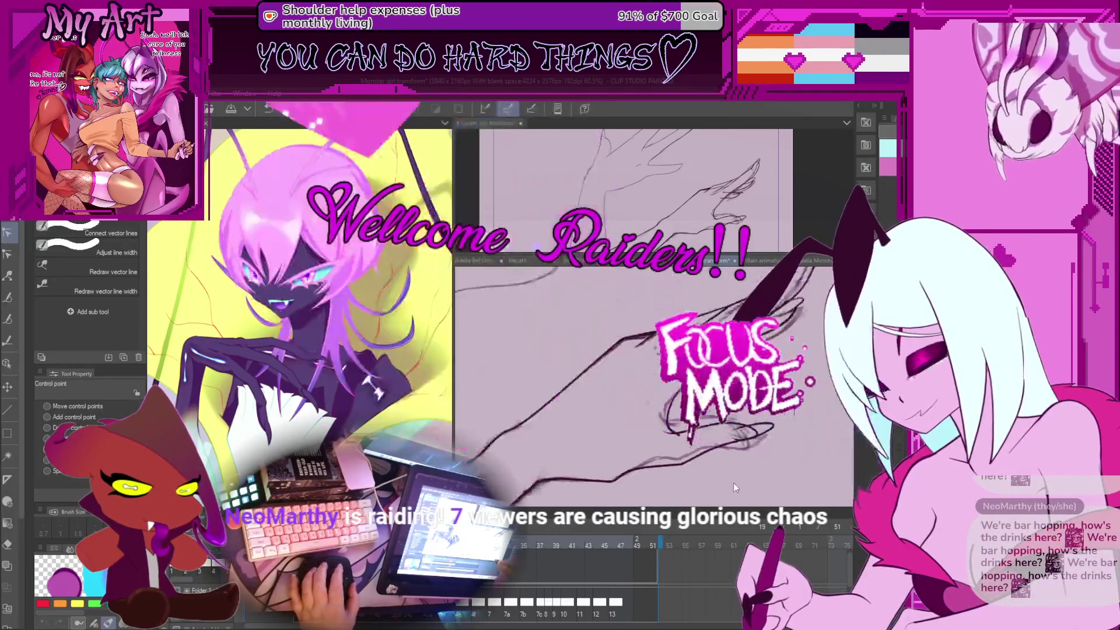
# Step: Zoom out and play back the Monster girl transform animation
pyautogui.scroll(-5, 735, 488)
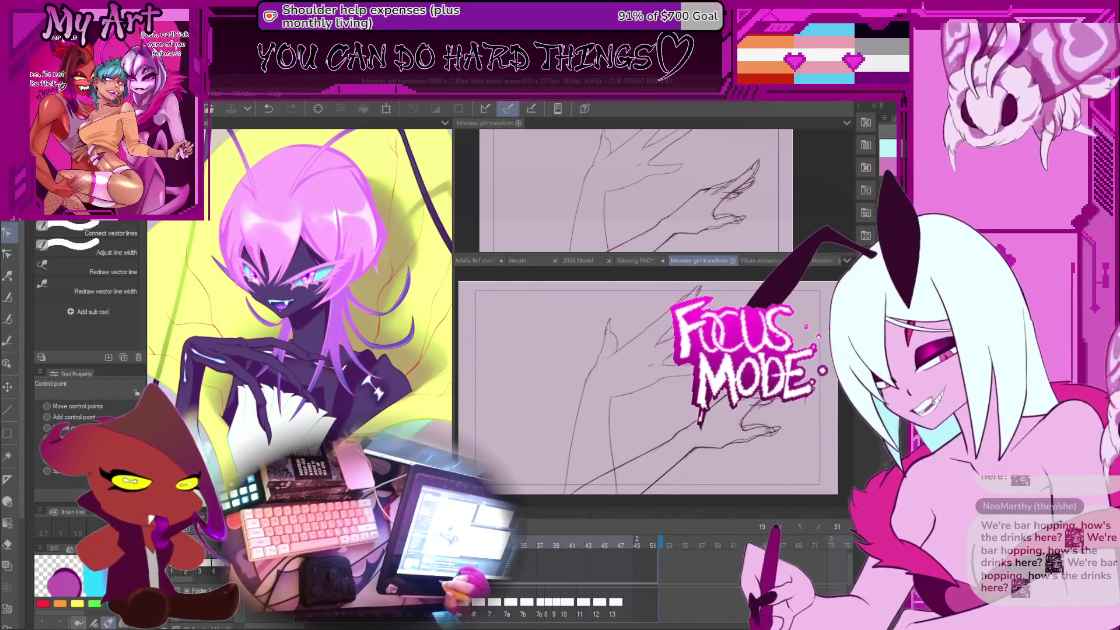
pyautogui.press('space')
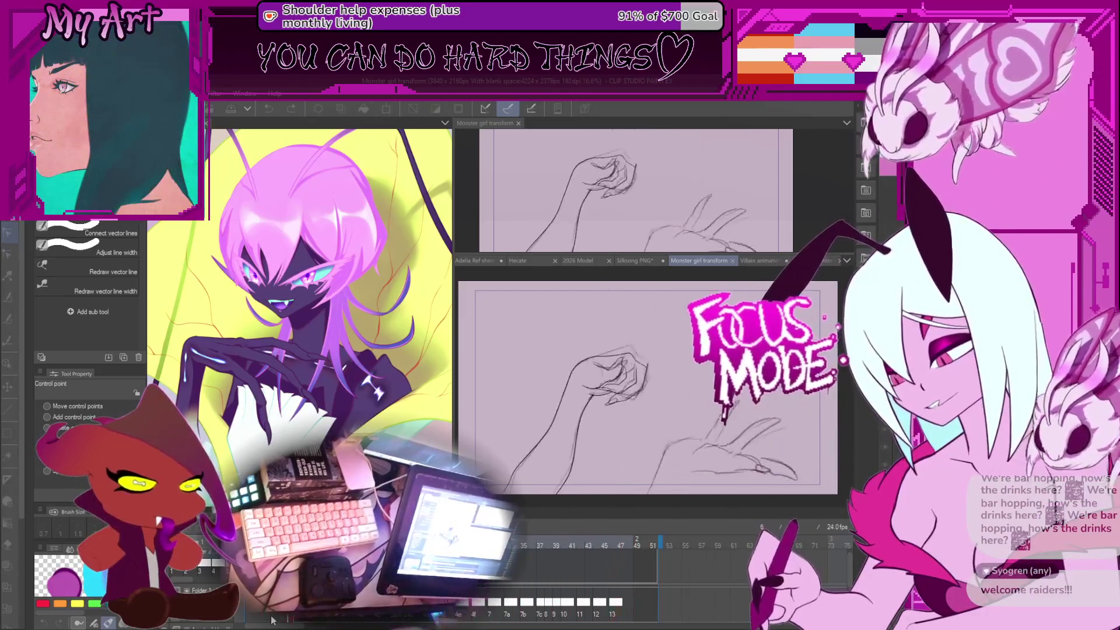
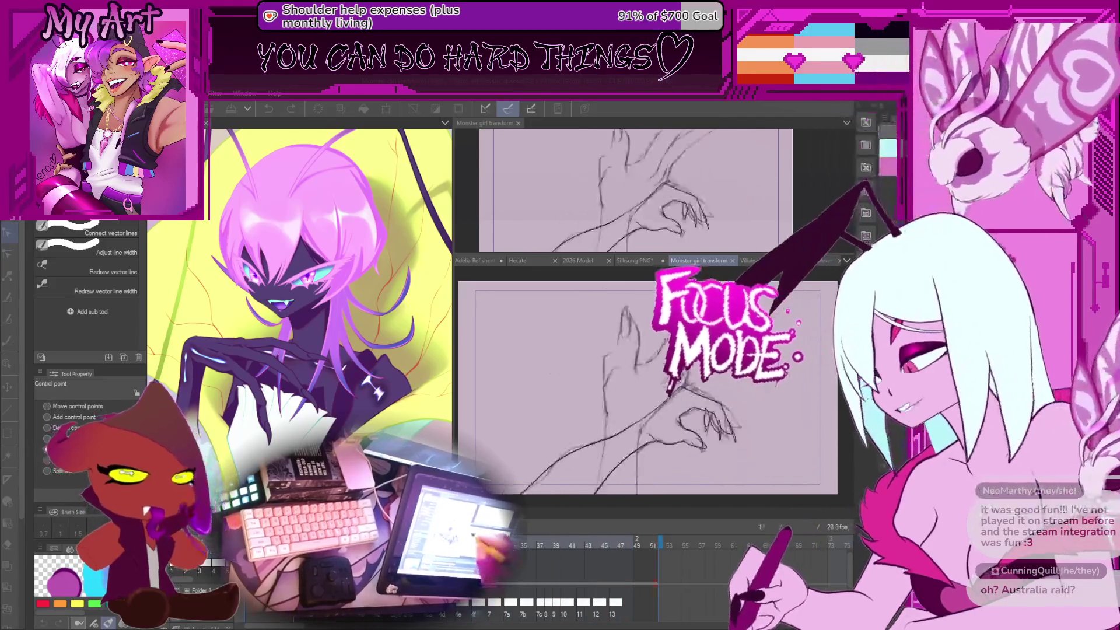
# Step: Stop playback on frame 32, then widen the canvas pane and narrow it back
pyautogui.press('space')
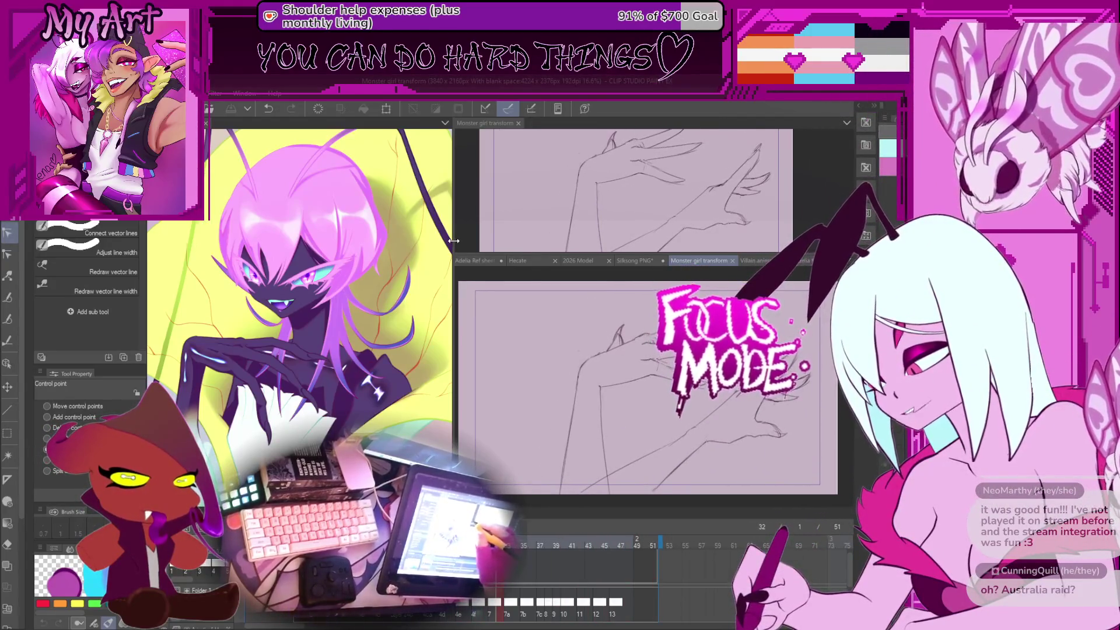
pyautogui.moveTo(454, 241)
pyautogui.mouseDown()
pyautogui.moveTo(755, 260)
pyautogui.moveTo(734, 285)
pyautogui.moveTo(767, 286)
pyautogui.mouseUp()
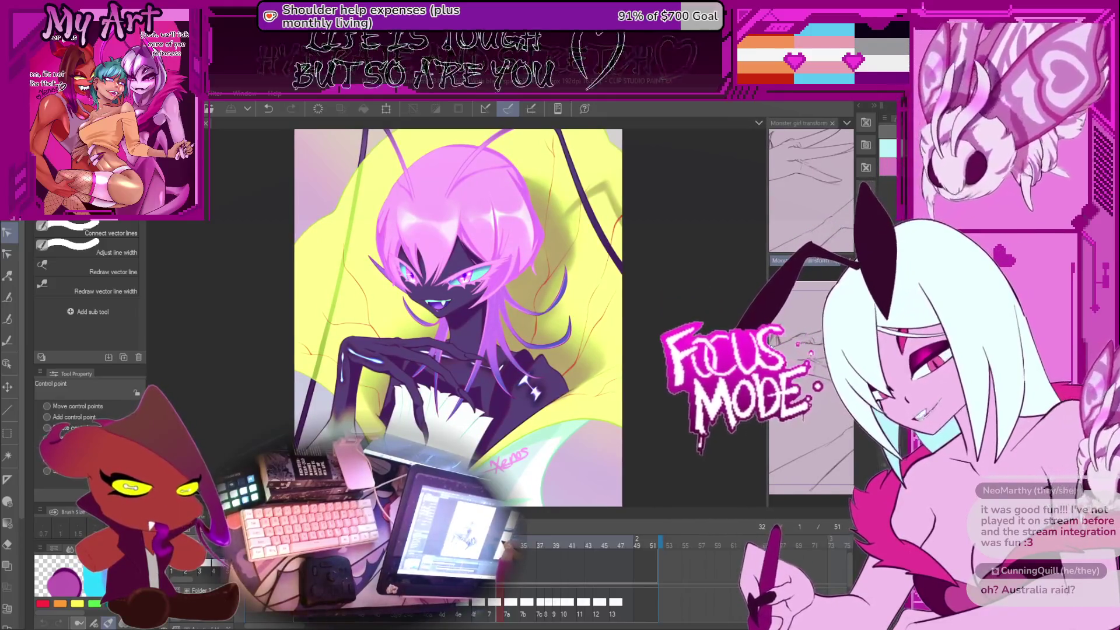
pyautogui.moveTo(767, 286)
pyautogui.mouseDown()
pyautogui.moveTo(513, 367)
pyautogui.moveTo(510, 383)
pyautogui.mouseUp()
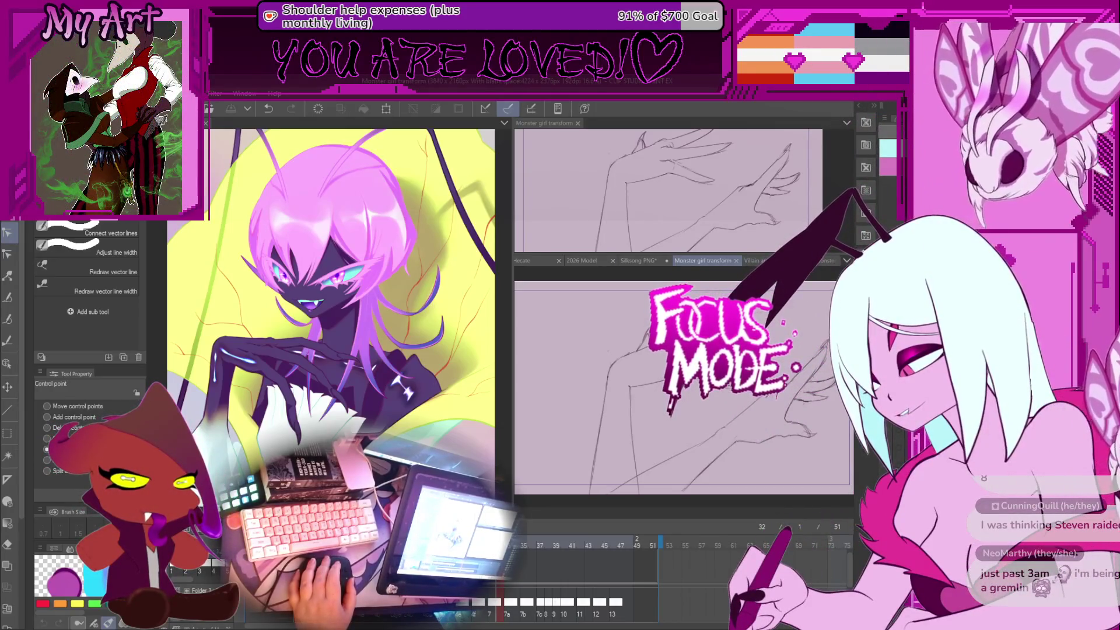
# Step: Show illustration18 in the lower pane and enlarge that pane upward and downward
pyautogui.click(709, 261)
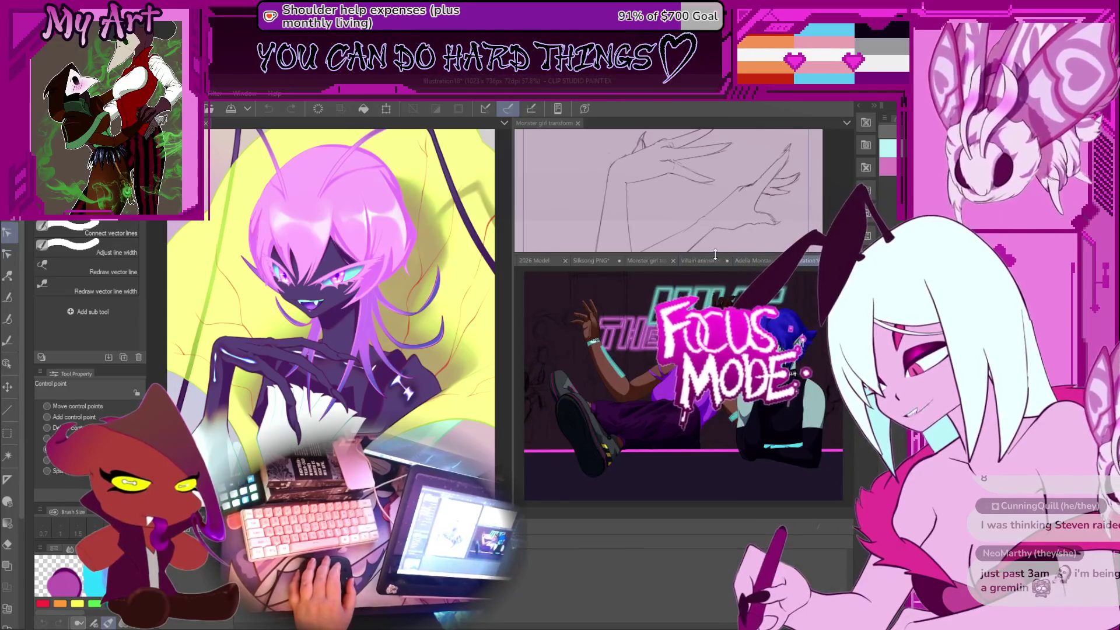
pyautogui.moveTo(715, 255); pyautogui.dragTo(712, 147)
pyautogui.scroll(3, 604, 255)
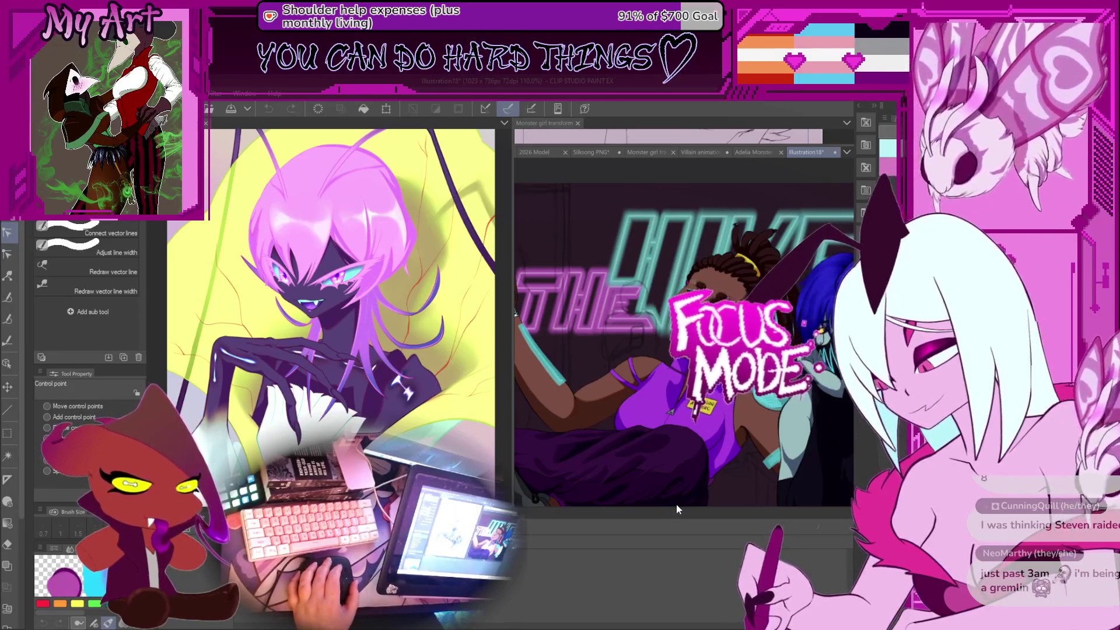
pyautogui.moveTo(682, 505); pyautogui.dragTo(684, 549)
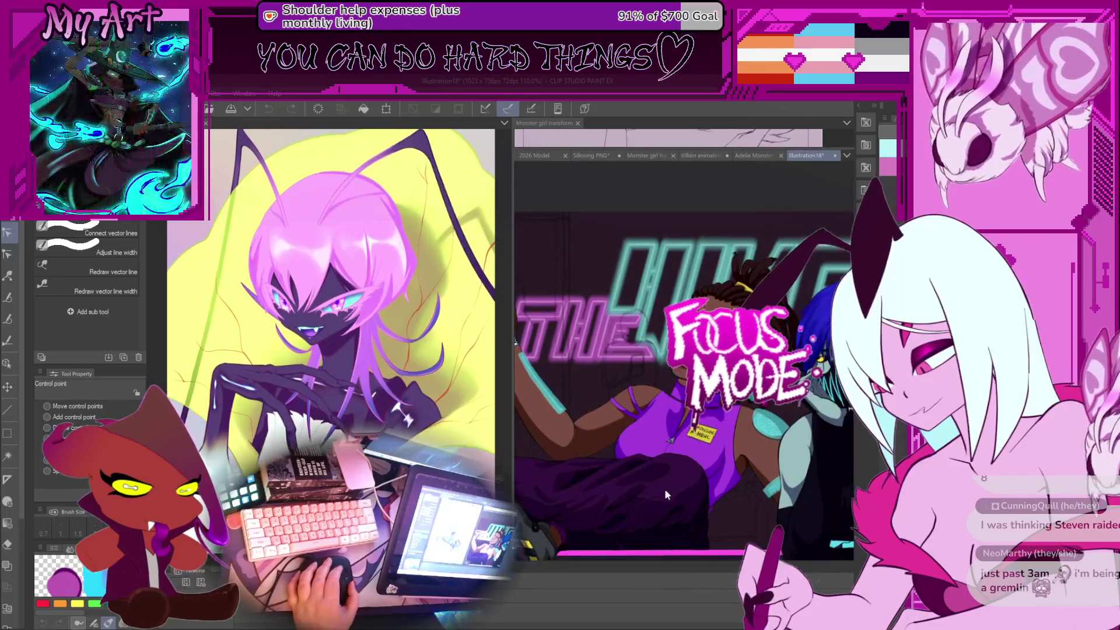
# Step: Pan across illustration18 over the characters' faces, the raised hand, THE lettering and the left edge
pyautogui.moveTo(663, 488)
pyautogui.mouseDown()
pyautogui.moveTo(620, 389)
pyautogui.moveTo(689, 409)
pyautogui.moveTo(755, 282)
pyautogui.mouseUp()
pyautogui.moveTo(583, 315)
pyautogui.mouseDown()
pyautogui.moveTo(673, 275)
pyautogui.moveTo(697, 292)
pyautogui.mouseUp()
pyautogui.moveTo(498, 292)
pyautogui.mouseDown()
pyautogui.moveTo(529, 302)
pyautogui.moveTo(314, 298)
pyautogui.mouseUp()
pyautogui.moveTo(546, 329); pyautogui.dragTo(497, 326)
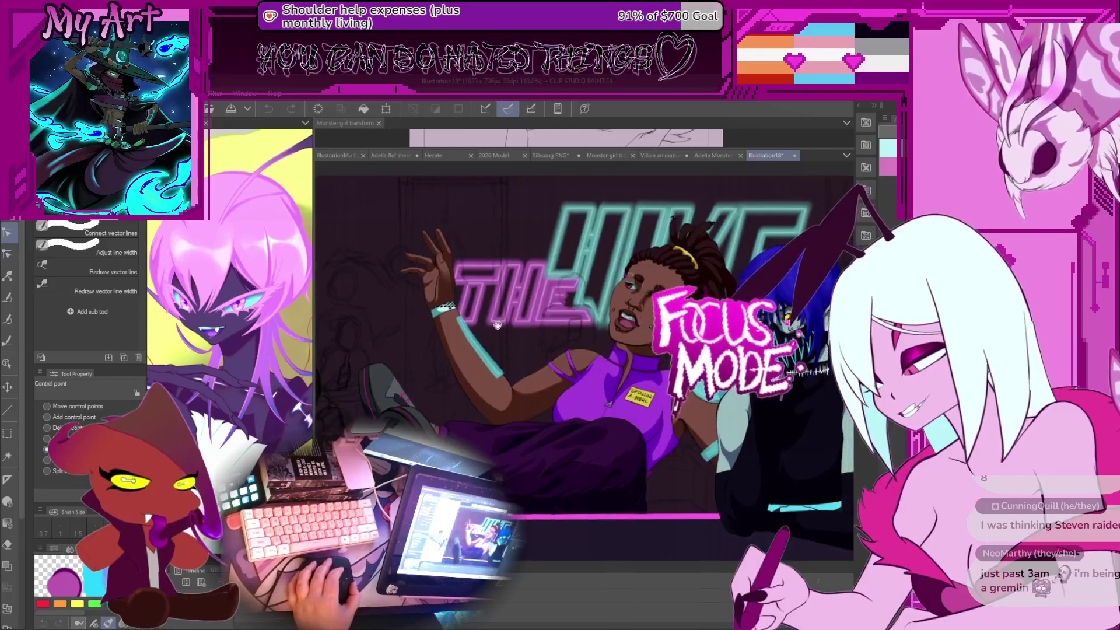
pyautogui.moveTo(544, 366); pyautogui.dragTo(582, 374)
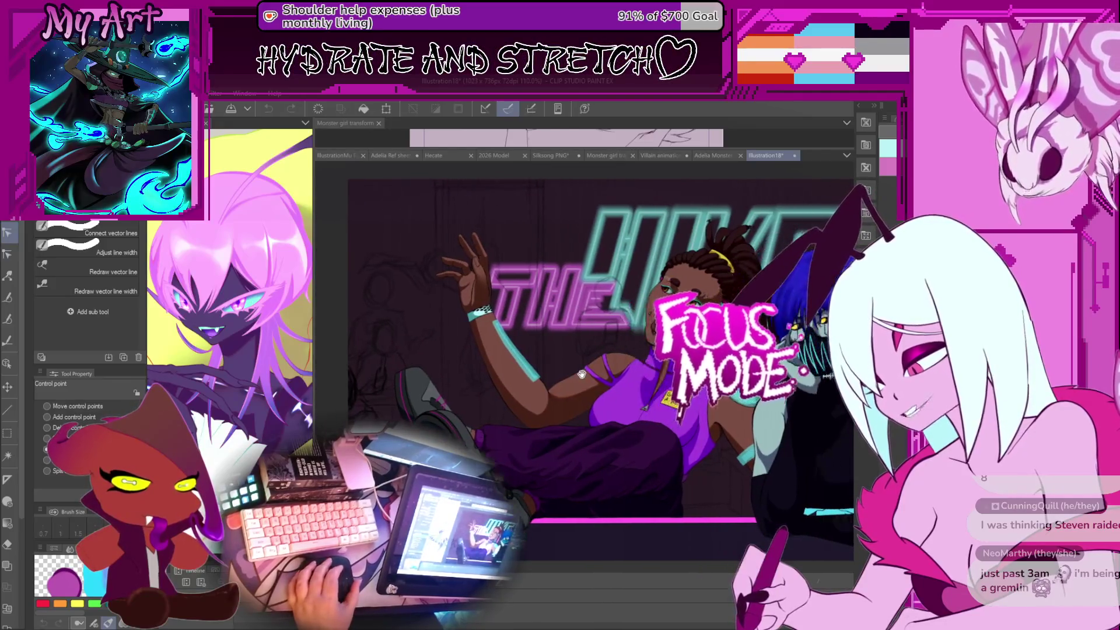
pyautogui.moveTo(659, 464)
pyautogui.mouseDown()
pyautogui.moveTo(649, 480)
pyautogui.moveTo(603, 466)
pyautogui.mouseUp()
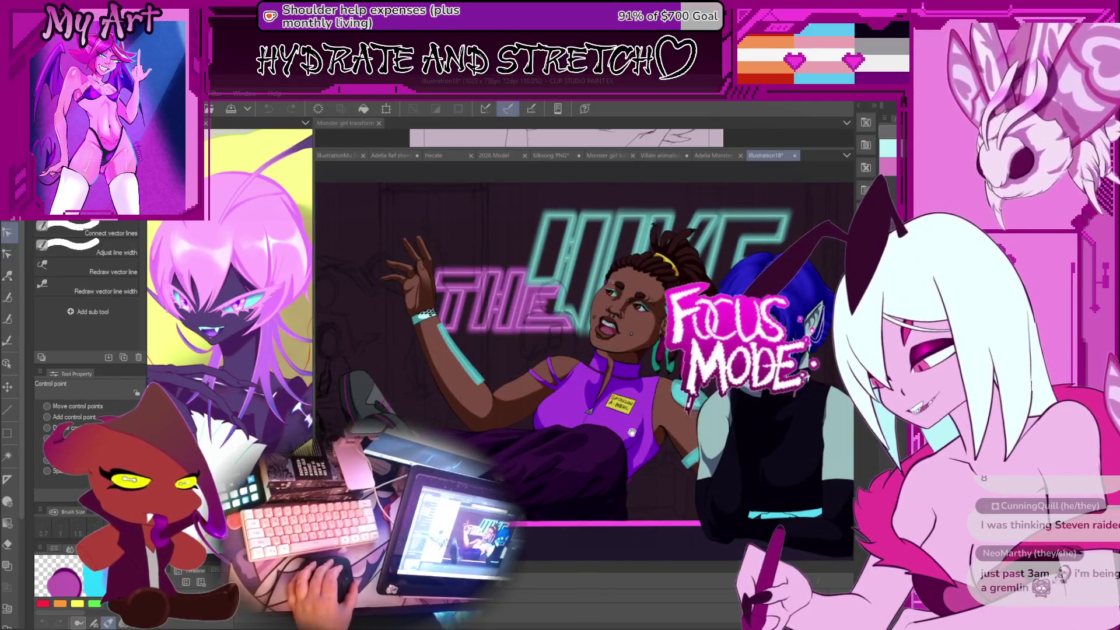
pyautogui.moveTo(618, 316)
pyautogui.mouseDown()
pyautogui.moveTo(655, 312)
pyautogui.moveTo(591, 330)
pyautogui.mouseUp()
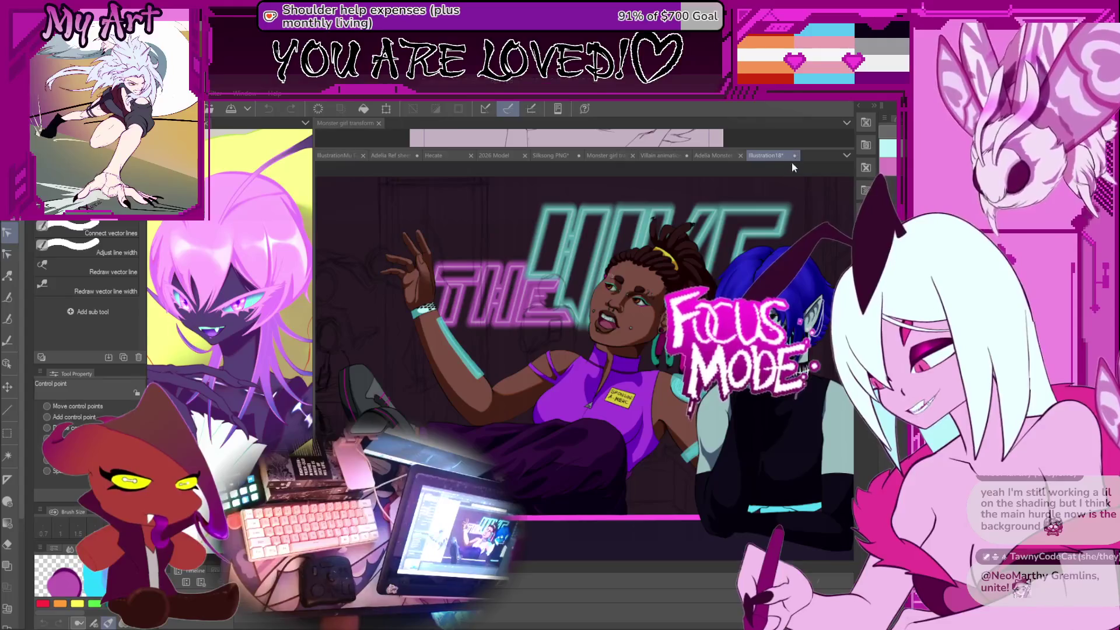
# Step: Close illustration18, switch to Monster girl transform, and enlarge the top and lower sketch views
pyautogui.hotkey('ctrl', 'w')
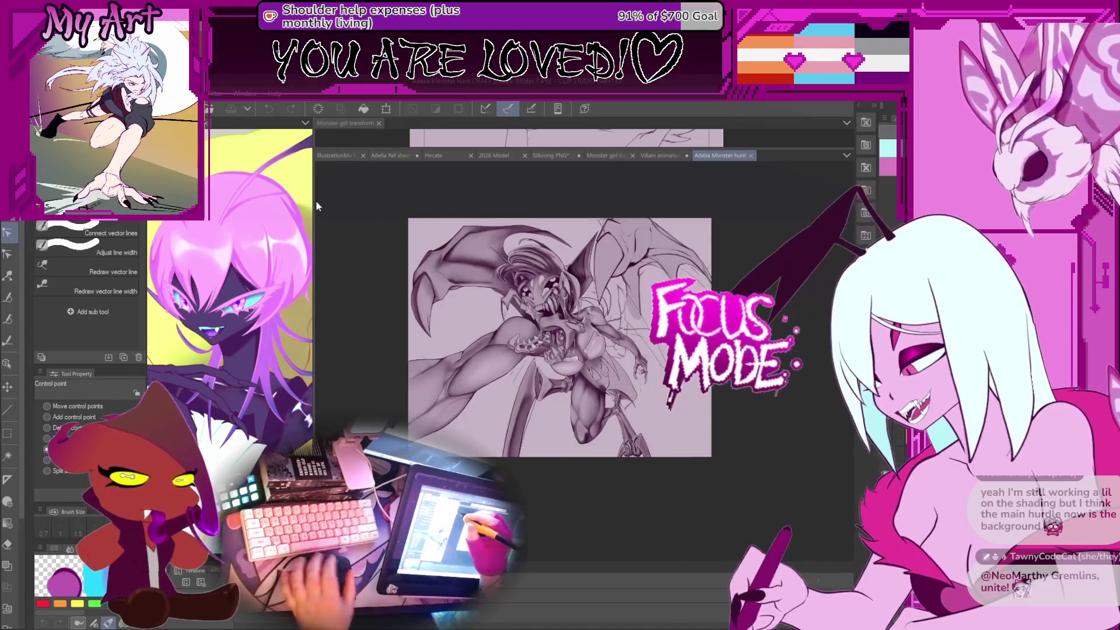
pyautogui.moveTo(328, 203)
pyautogui.mouseDown()
pyautogui.moveTo(446, 292)
pyautogui.moveTo(483, 344)
pyautogui.mouseUp()
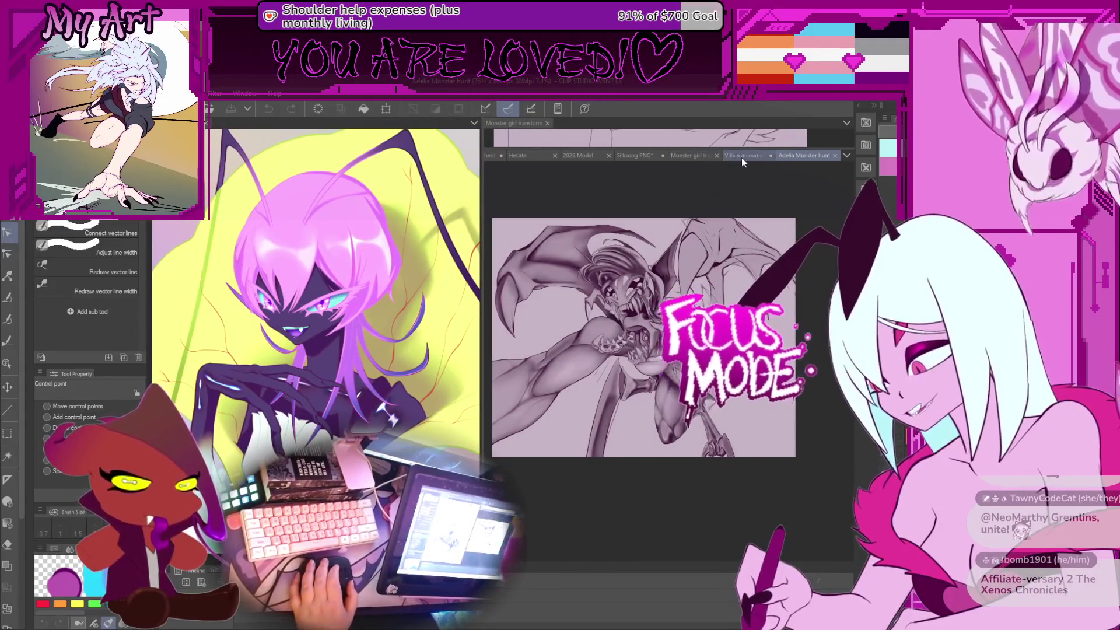
pyautogui.click(692, 155)
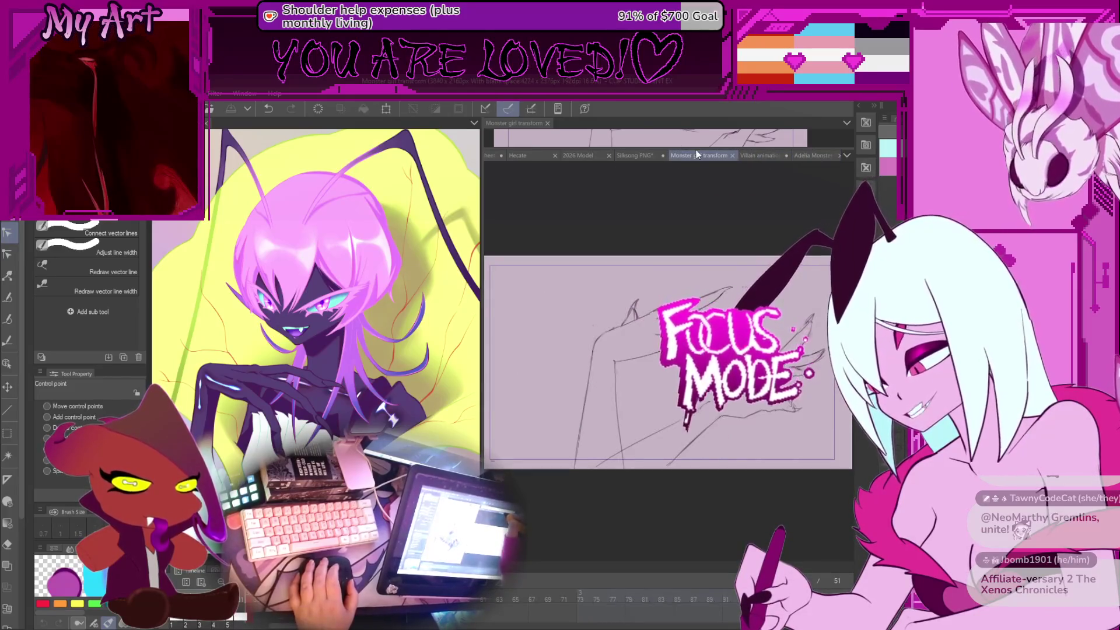
pyautogui.moveTo(698, 154); pyautogui.dragTo(699, 298)
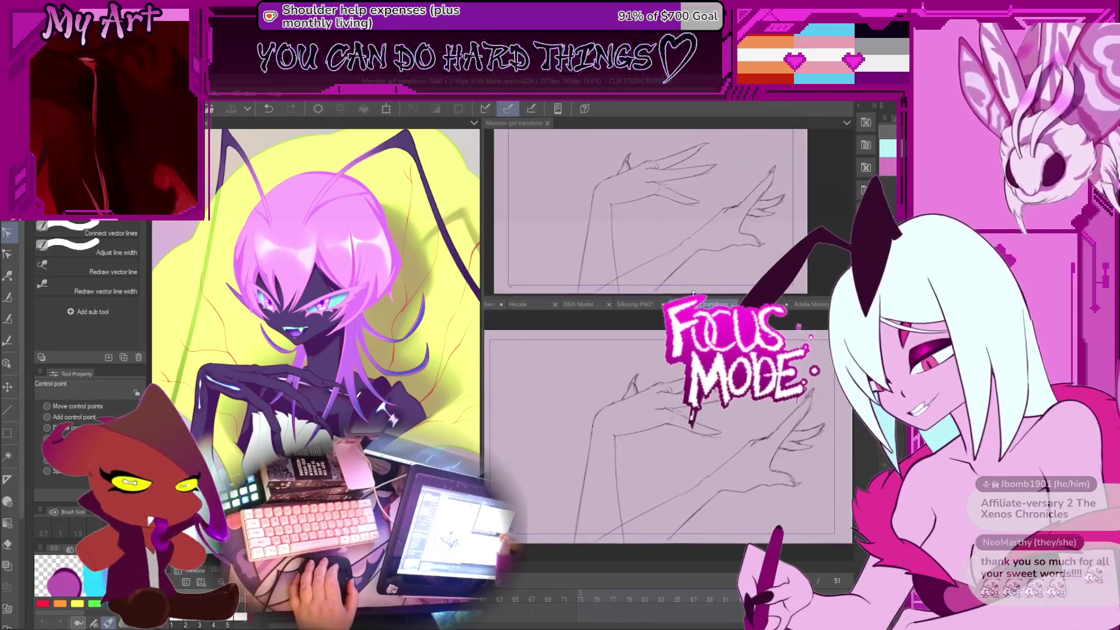
pyautogui.moveTo(713, 416); pyautogui.dragTo(722, 476)
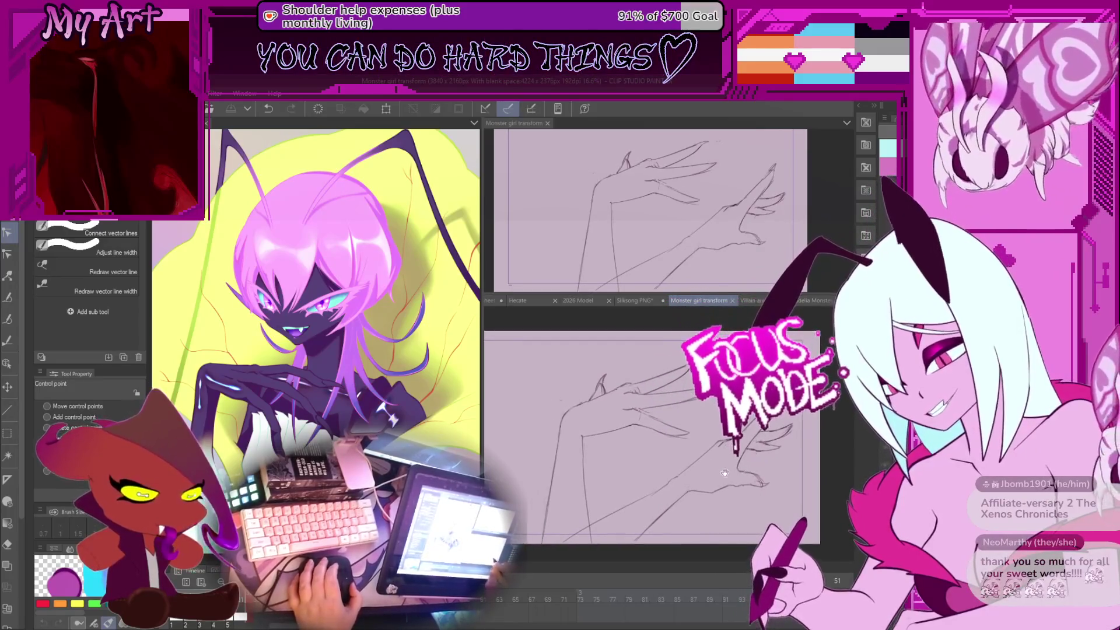
# Step: Zoom in on the hand sketch and pan to the dark inked tendril strokes
pyautogui.scroll(1, 721, 475)
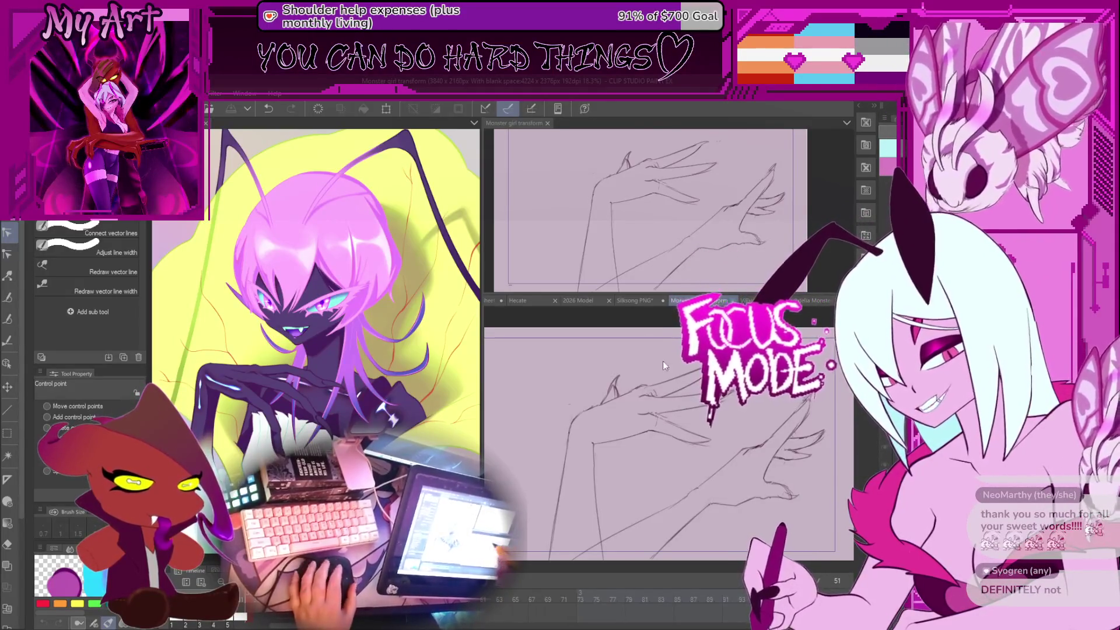
pyautogui.scroll(1, 719, 482)
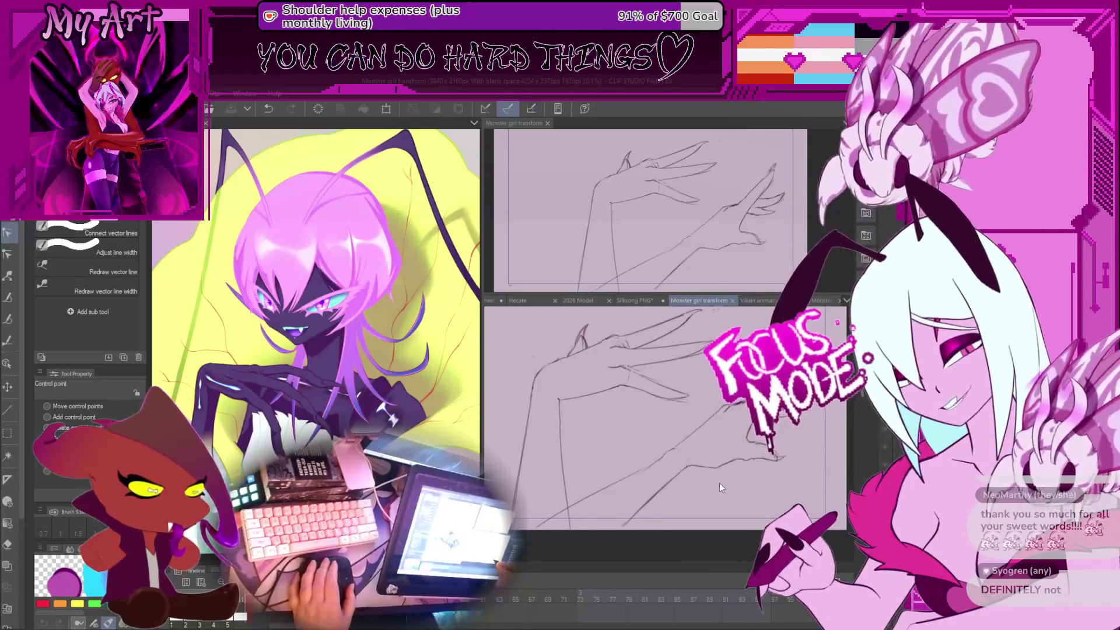
pyautogui.moveTo(726, 418)
pyautogui.mouseDown()
pyautogui.moveTo(752, 409)
pyautogui.moveTo(737, 417)
pyautogui.mouseUp()
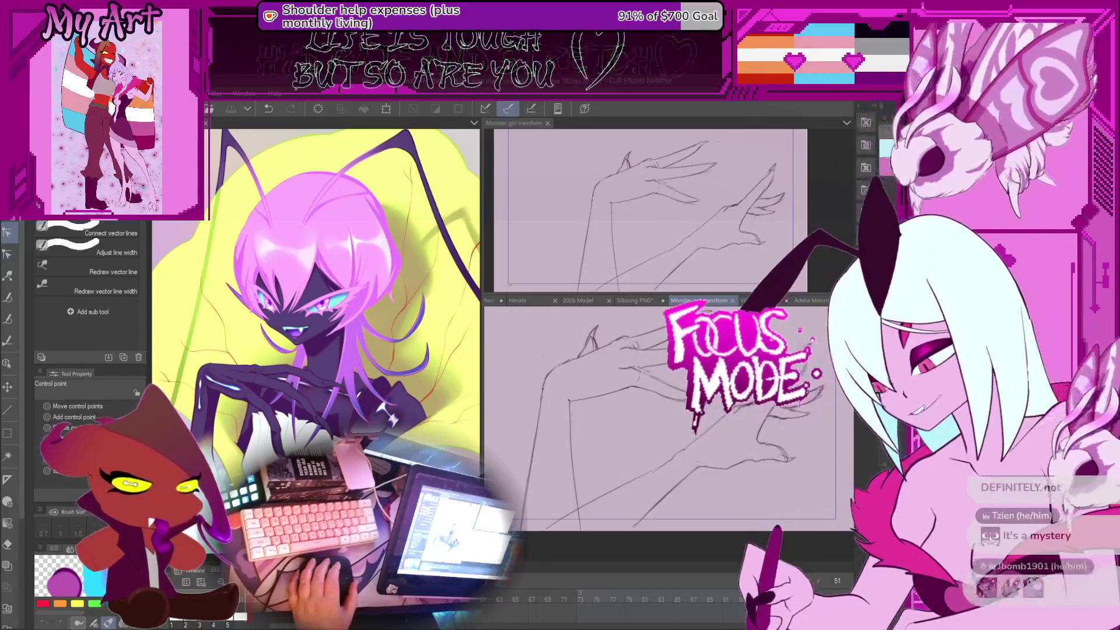
pyautogui.click(701, 301)
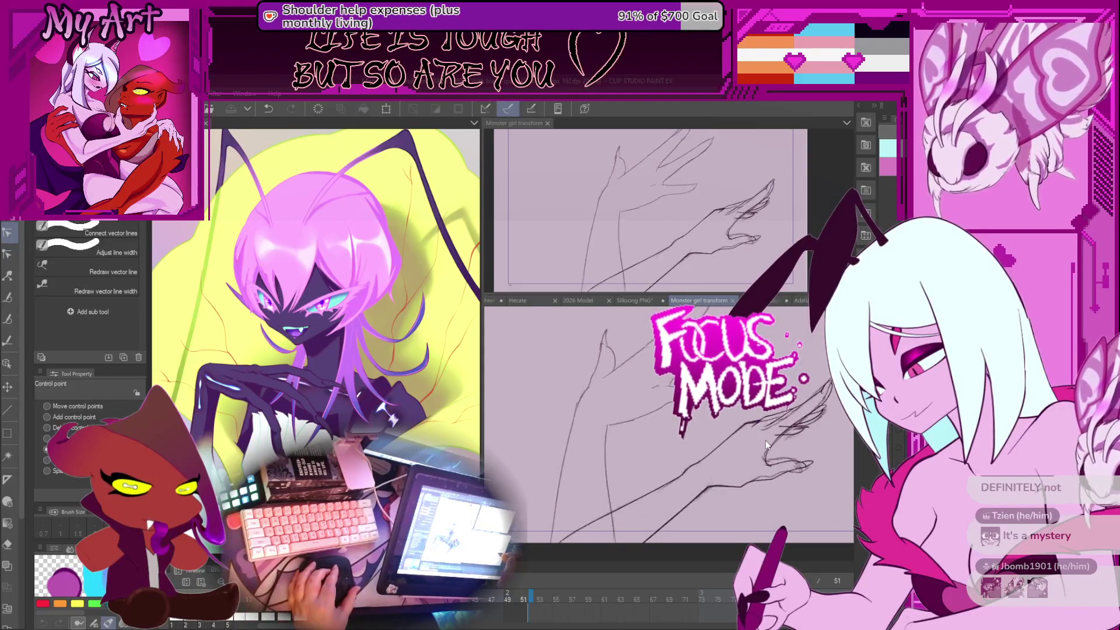
pyautogui.moveTo(799, 455)
pyautogui.mouseDown()
pyautogui.moveTo(721, 465)
pyautogui.moveTo(740, 476)
pyautogui.moveTo(727, 463)
pyautogui.mouseUp()
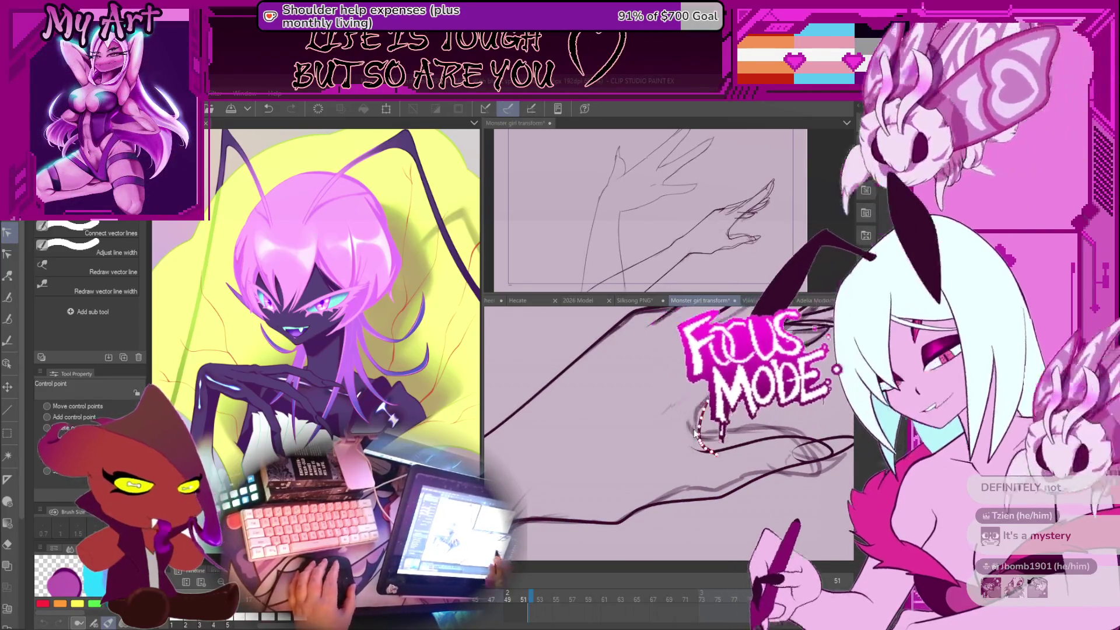
# Step: Select the curved tendril stroke to show its control points and take it up as a vector object
pyautogui.click(703, 431)
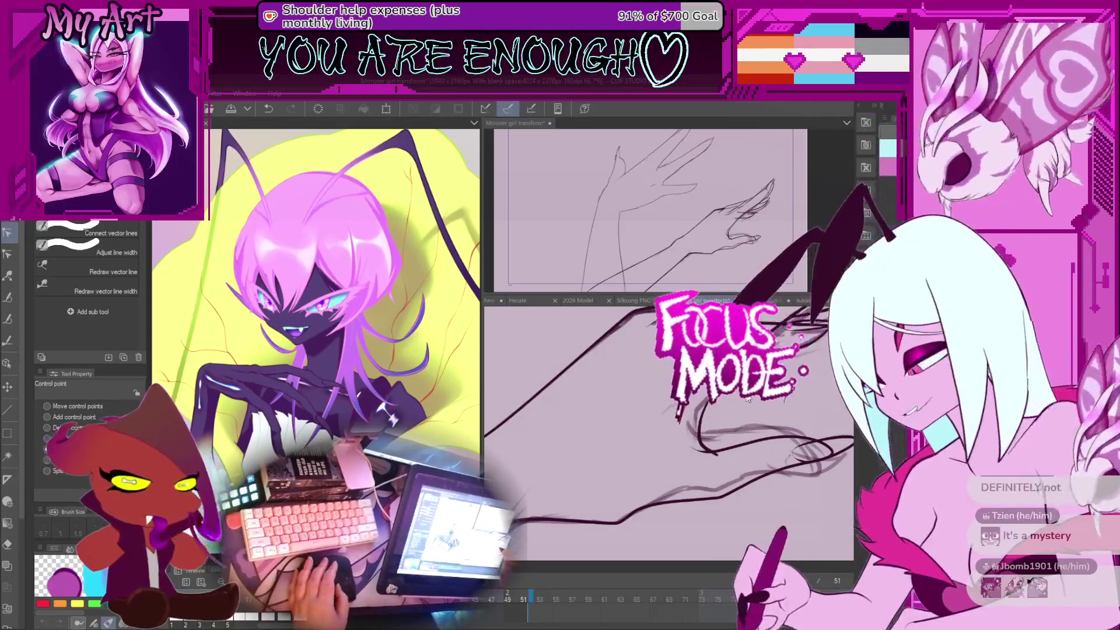
pyautogui.moveTo(649, 439); pyautogui.dragTo(715, 405)
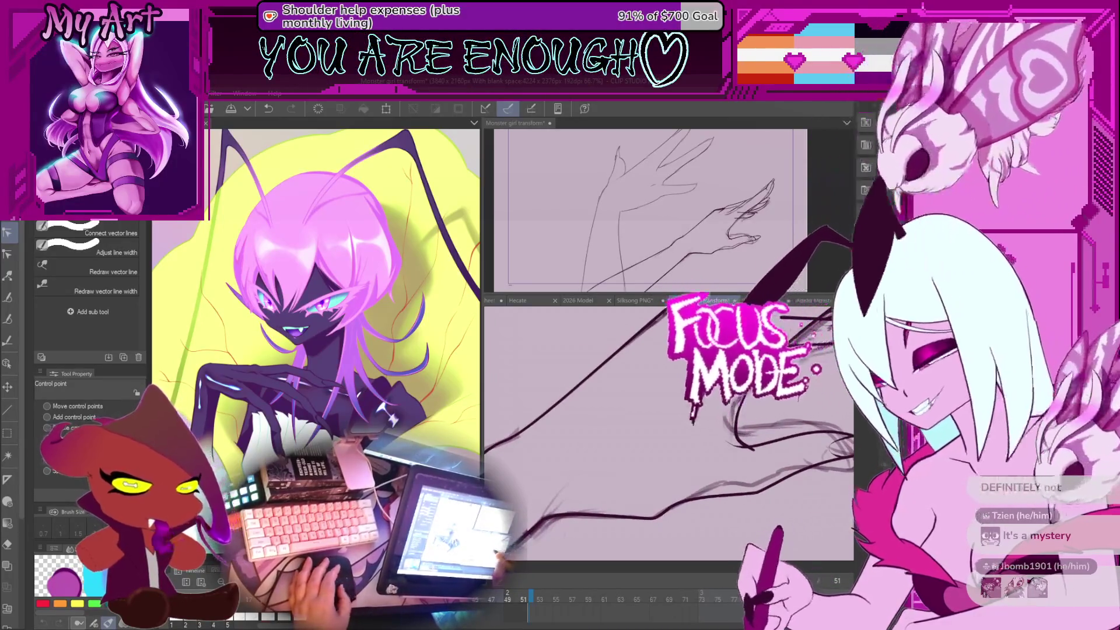
pyautogui.click(760, 444)
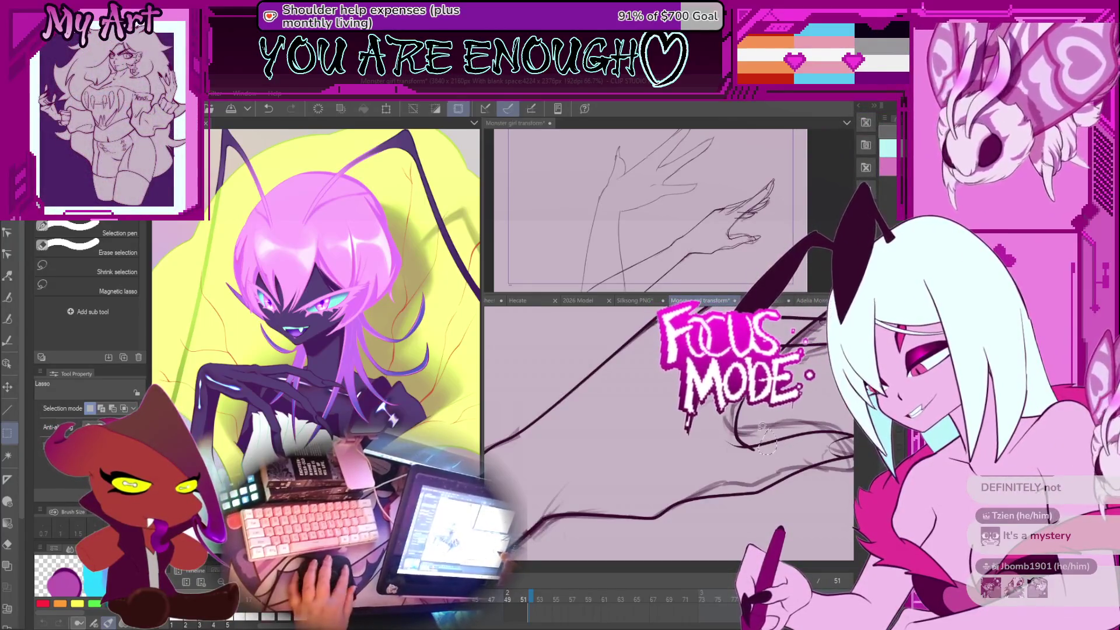
pyautogui.press('o')
pyautogui.click(727, 454)
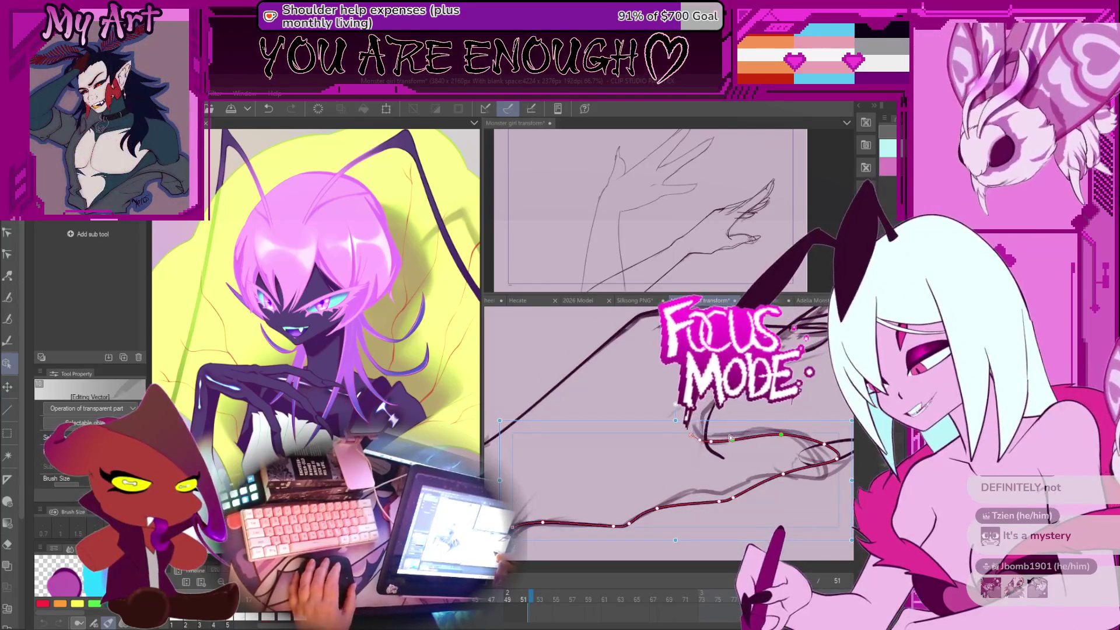
# Step: Lasso a section of the tendril stroke and move it down-left
pyautogui.press('m')
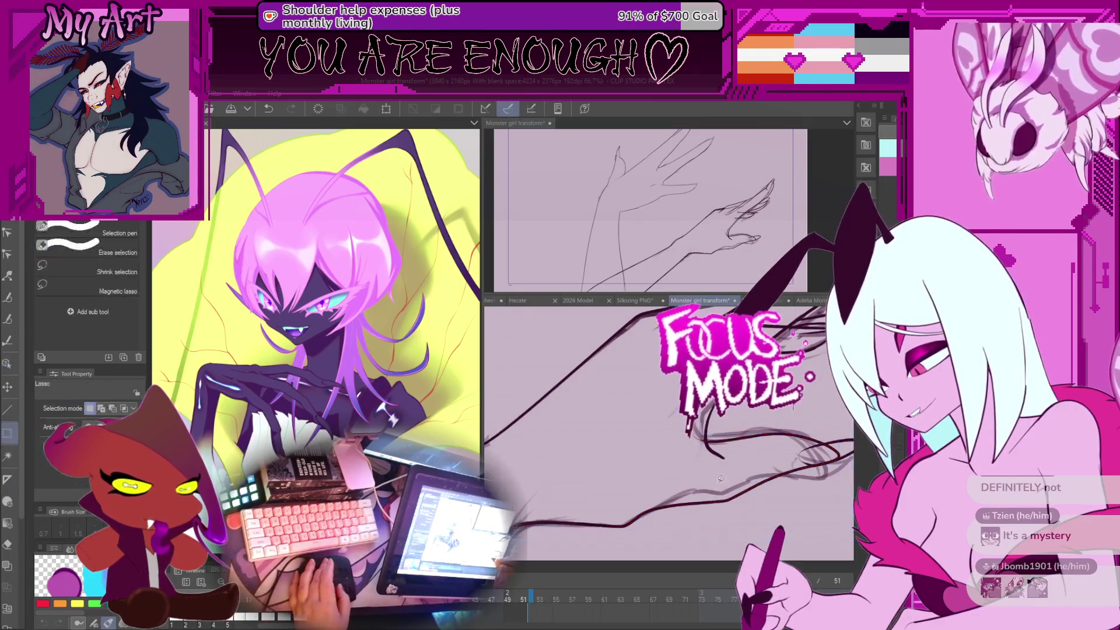
pyautogui.moveTo(755, 500); pyautogui.dragTo(733, 500)
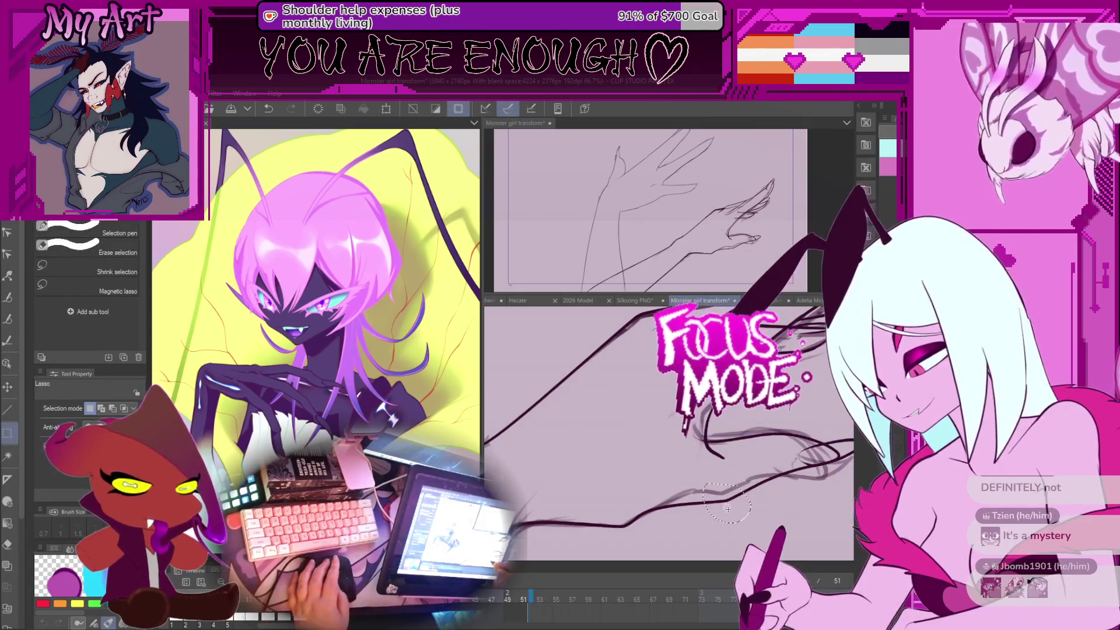
pyautogui.press('y')
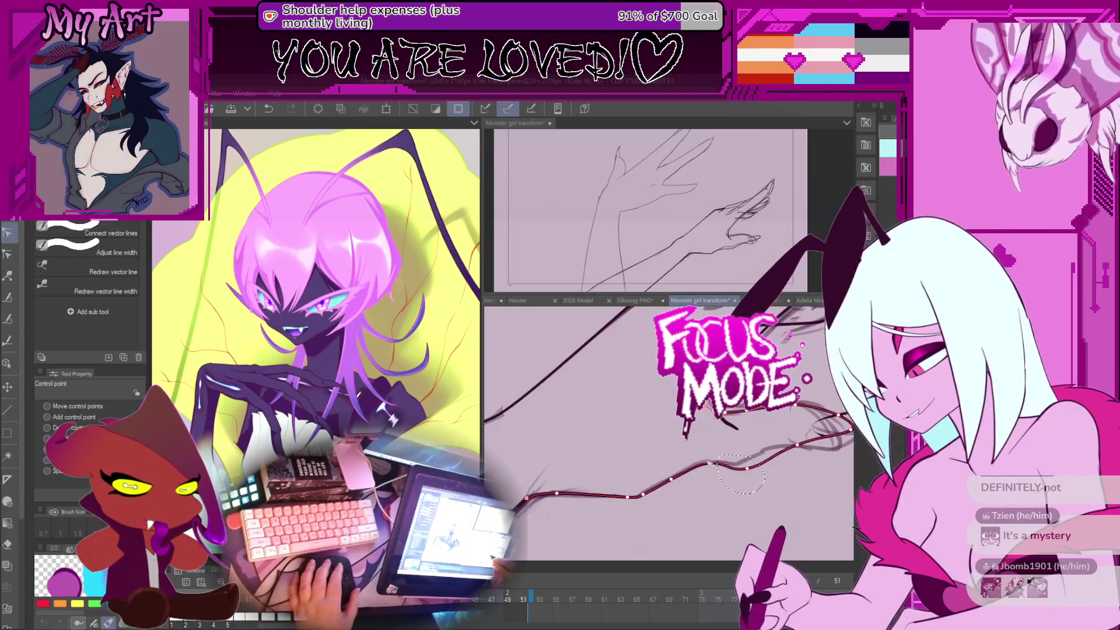
pyautogui.moveTo(741, 465); pyautogui.dragTo(709, 488)
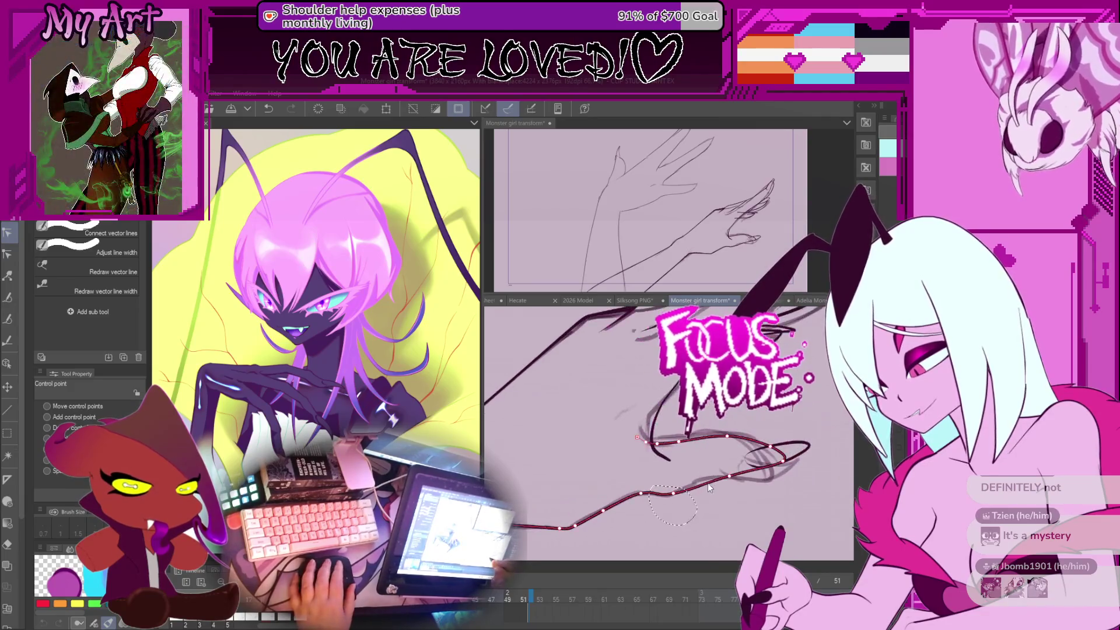
# Step: Select the small inked loop at the tendril tip and rotate it clockwise
pyautogui.click(773, 463)
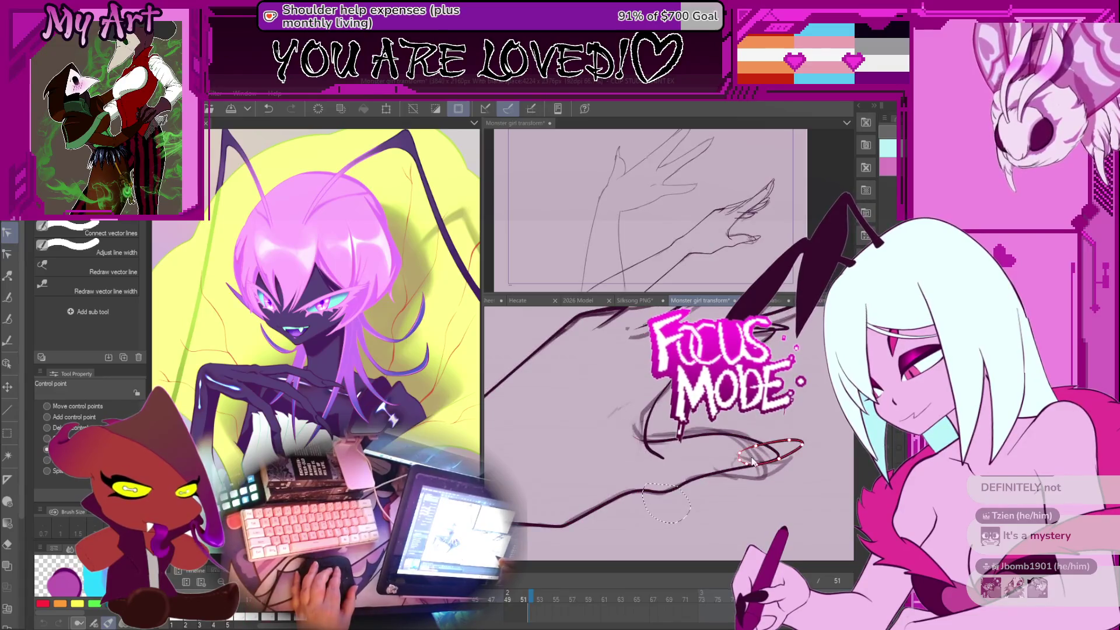
pyautogui.press('o')
pyautogui.hotkey('ctrl', 'd')
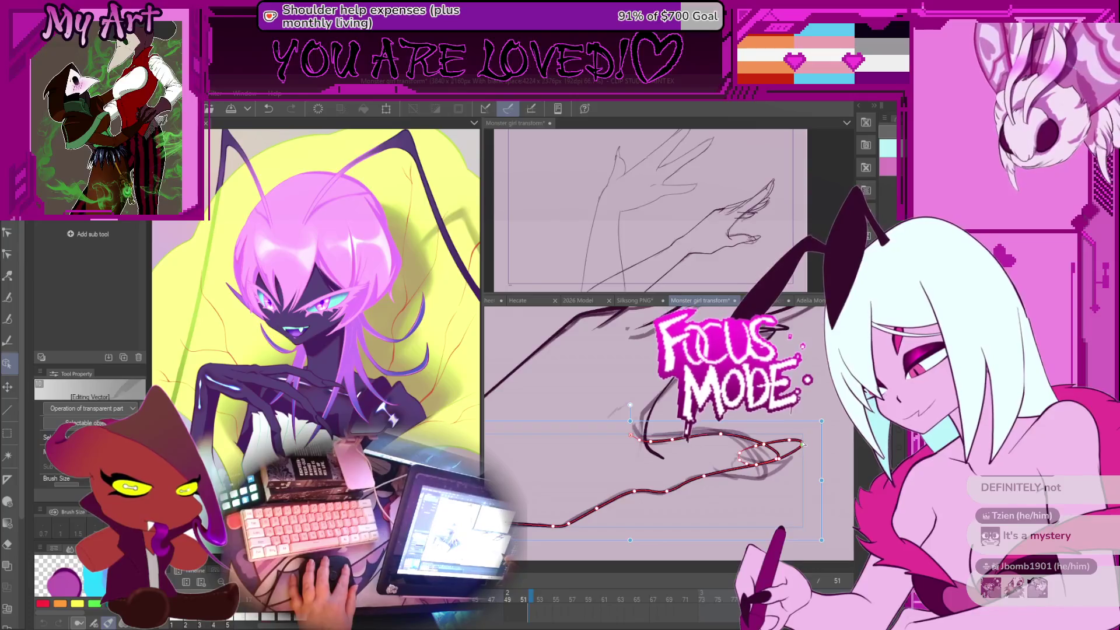
pyautogui.moveTo(823, 439)
pyautogui.mouseDown()
pyautogui.moveTo(833, 433)
pyautogui.moveTo(818, 462)
pyautogui.moveTo(819, 445)
pyautogui.moveTo(796, 459)
pyautogui.moveTo(776, 454)
pyautogui.mouseUp()
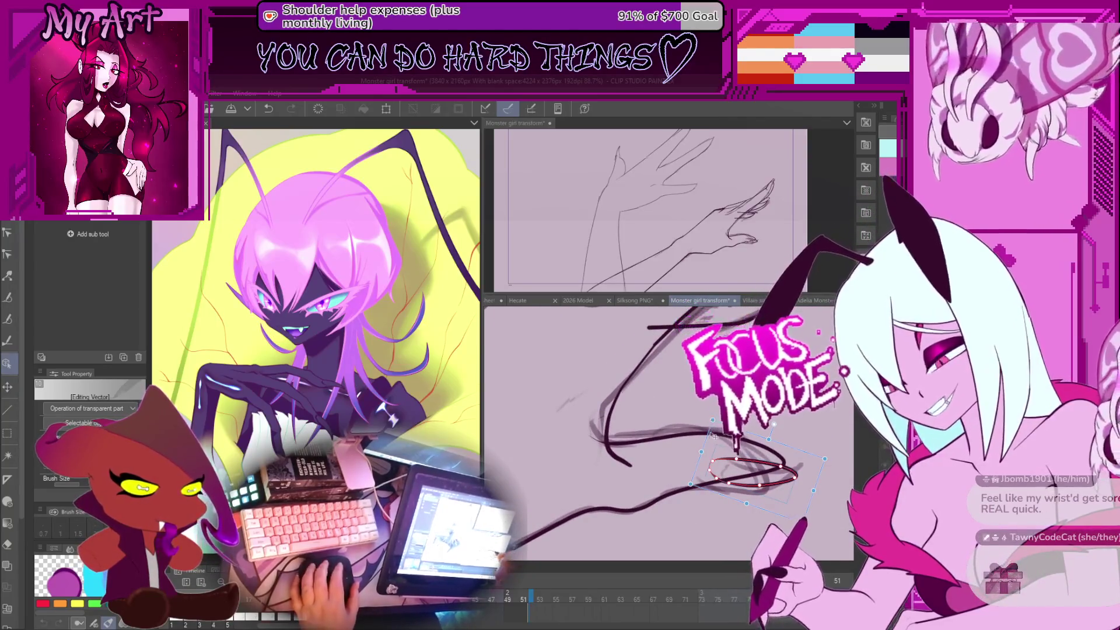
pyautogui.moveTo(700, 505); pyautogui.dragTo(742, 490)
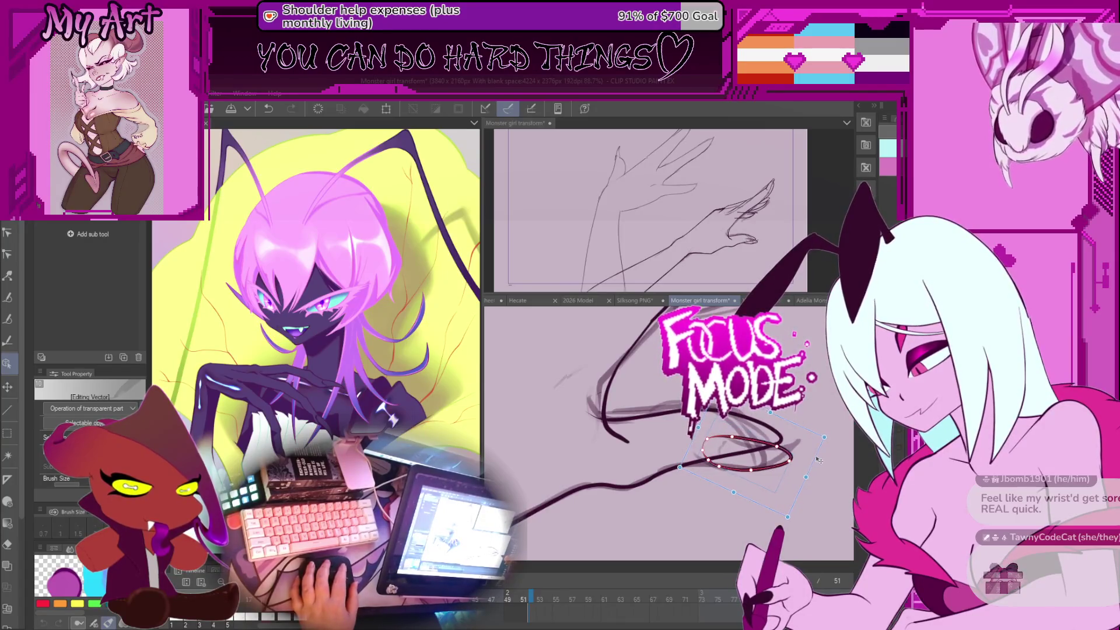
pyautogui.moveTo(758, 432)
pyautogui.mouseDown()
pyautogui.moveTo(737, 458)
pyautogui.moveTo(758, 466)
pyautogui.mouseUp()
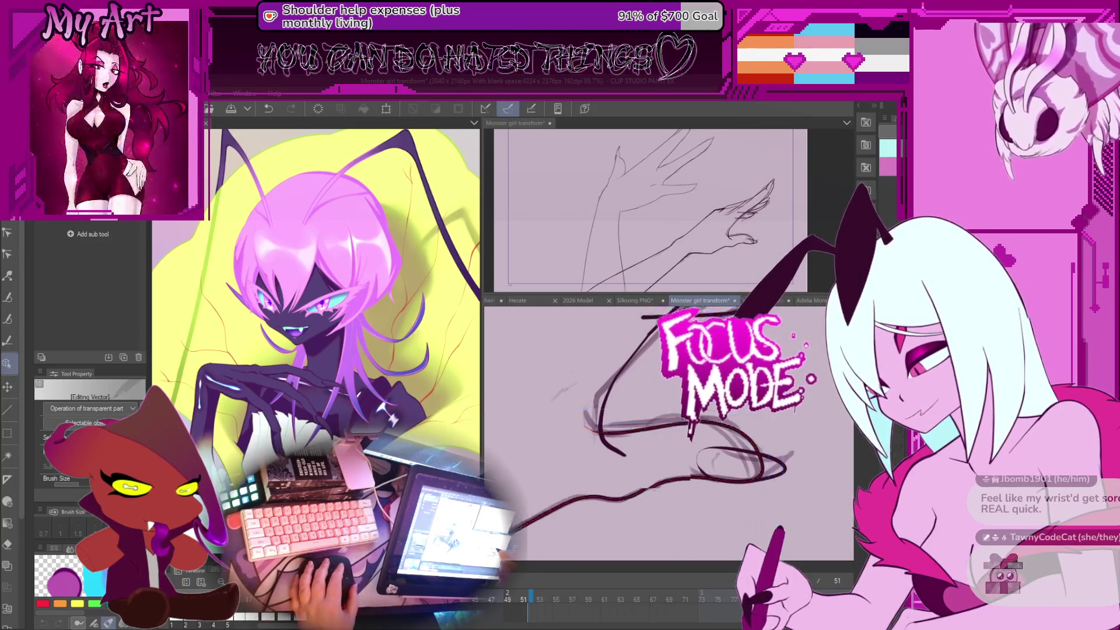
pyautogui.moveTo(752, 432); pyautogui.dragTo(779, 464)
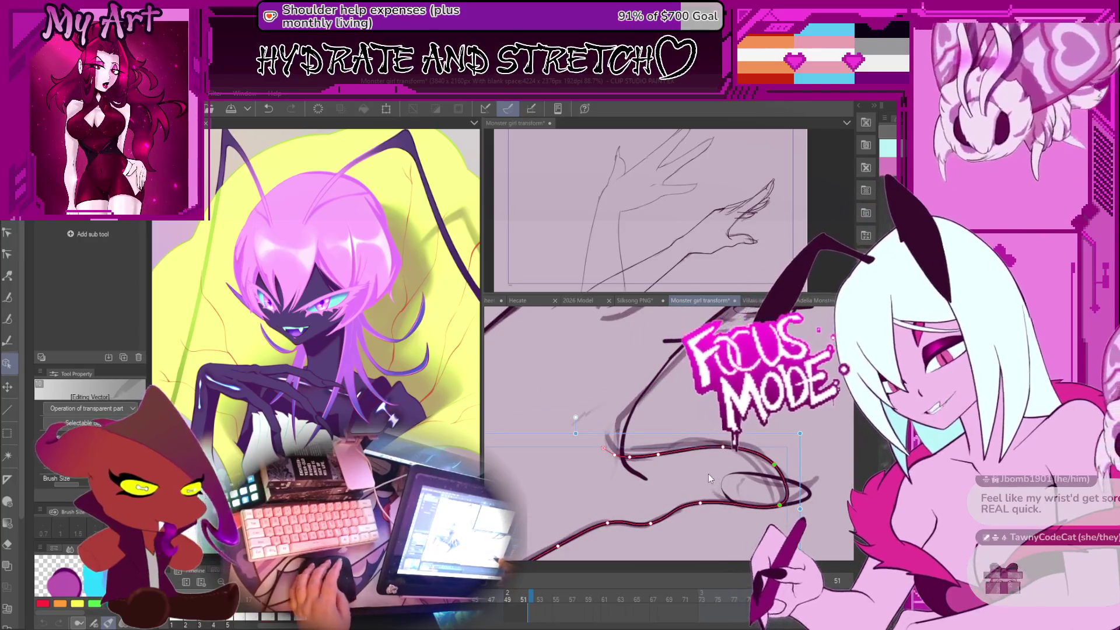
# Step: Select the long dark tendril stroke with the Control point tool and zoom in on it
pyautogui.press('y')
pyautogui.click(711, 438)
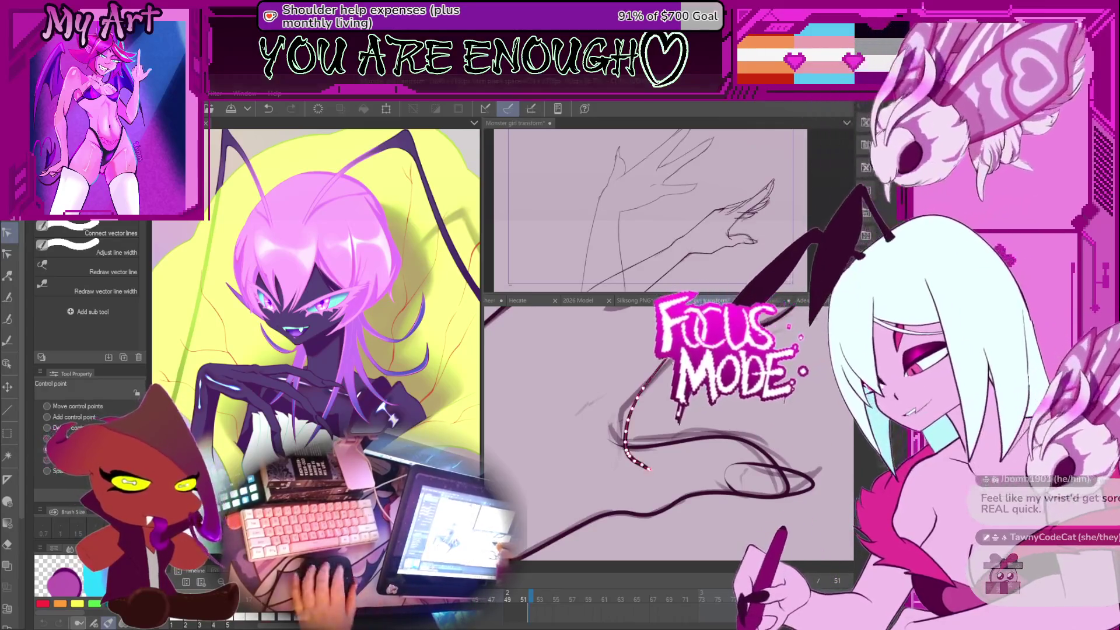
pyautogui.scroll(2, 668, 434)
pyautogui.scroll(2, 651, 423)
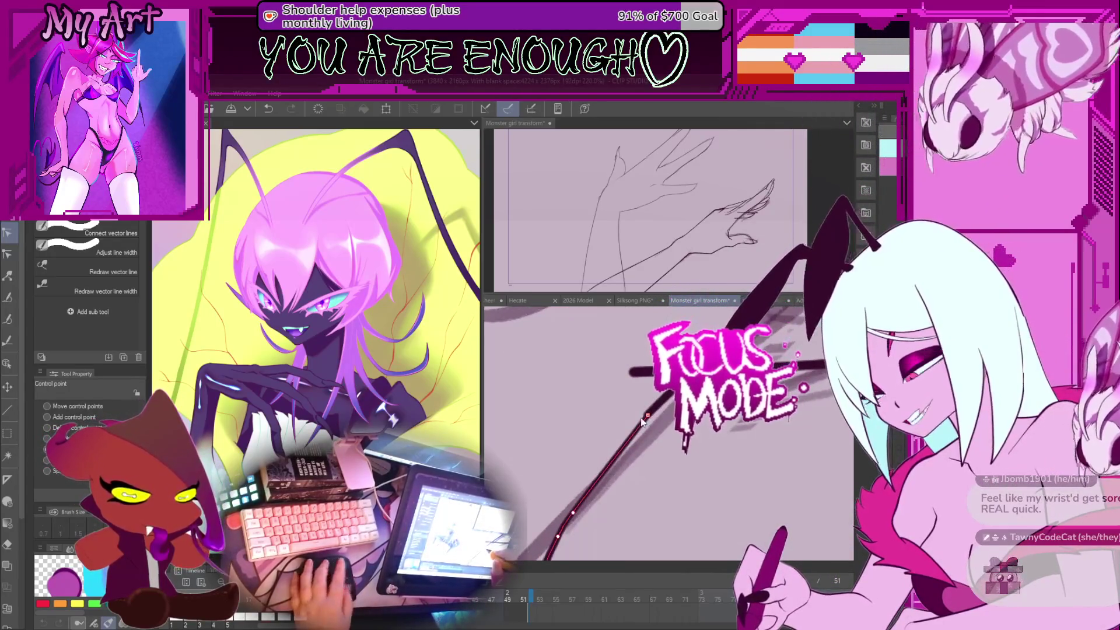
pyautogui.press('y')
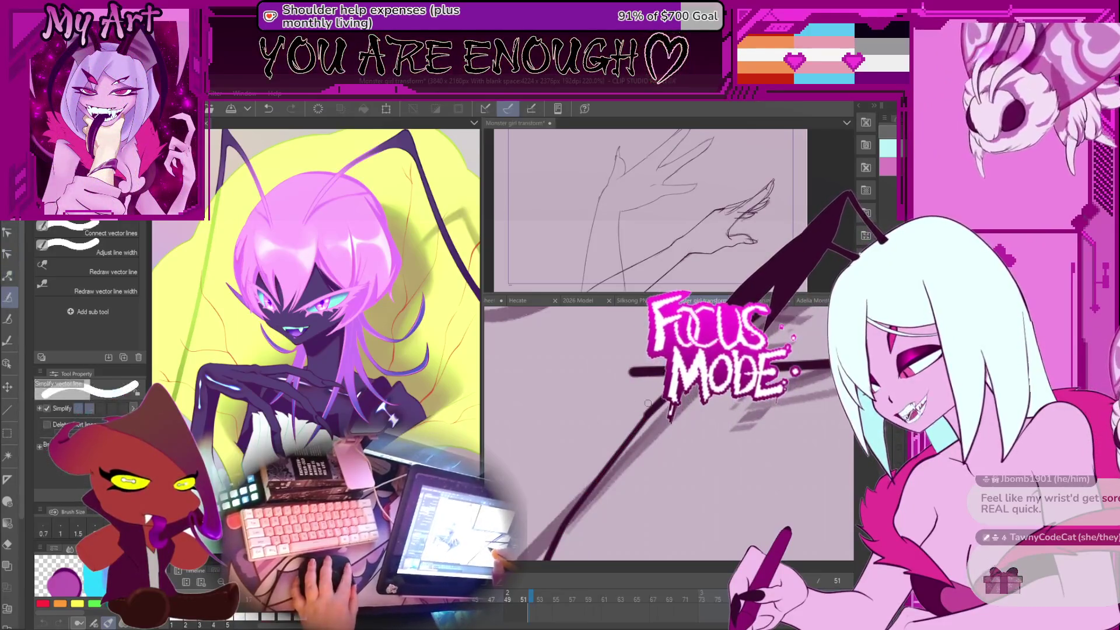
pyautogui.press('p')
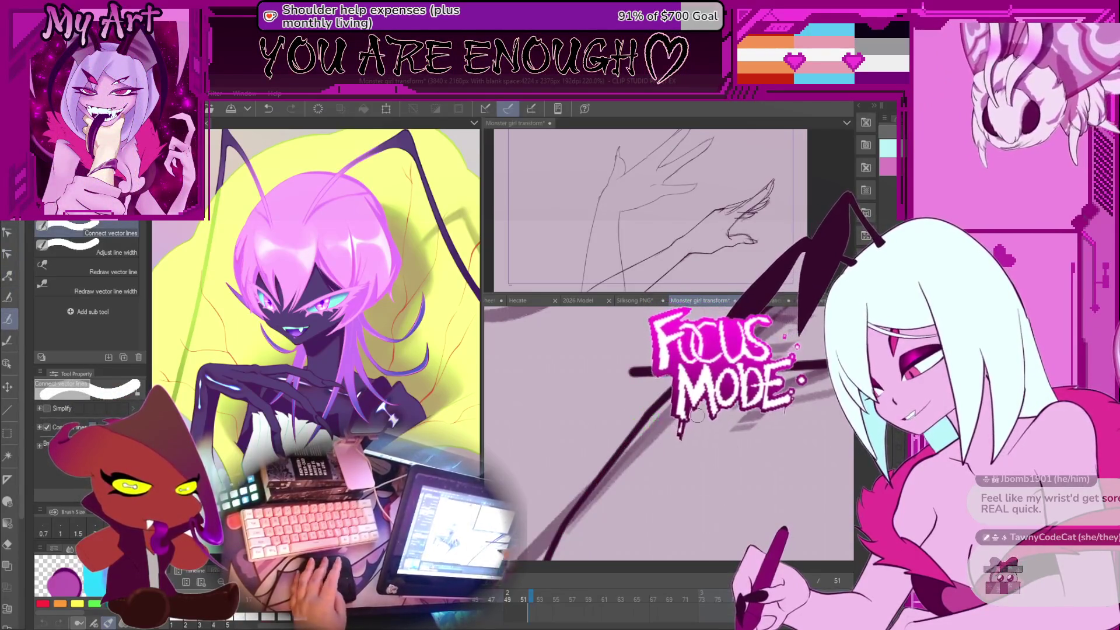
pyautogui.press('e')
pyautogui.press('y')
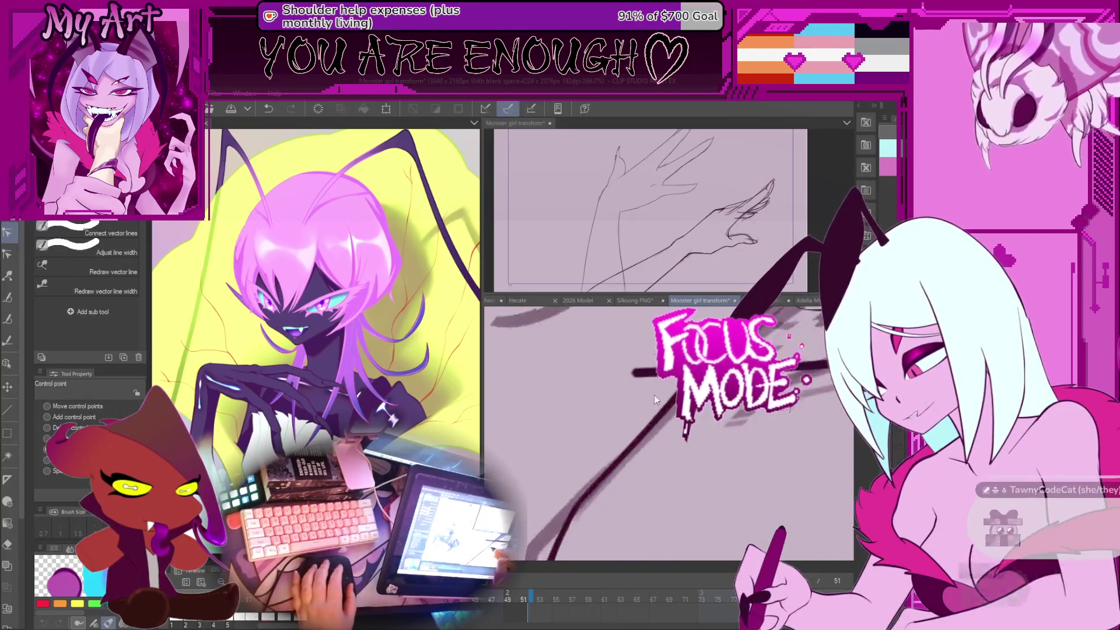
pyautogui.scroll(-5, 653, 426)
pyautogui.scroll(5, 648, 410)
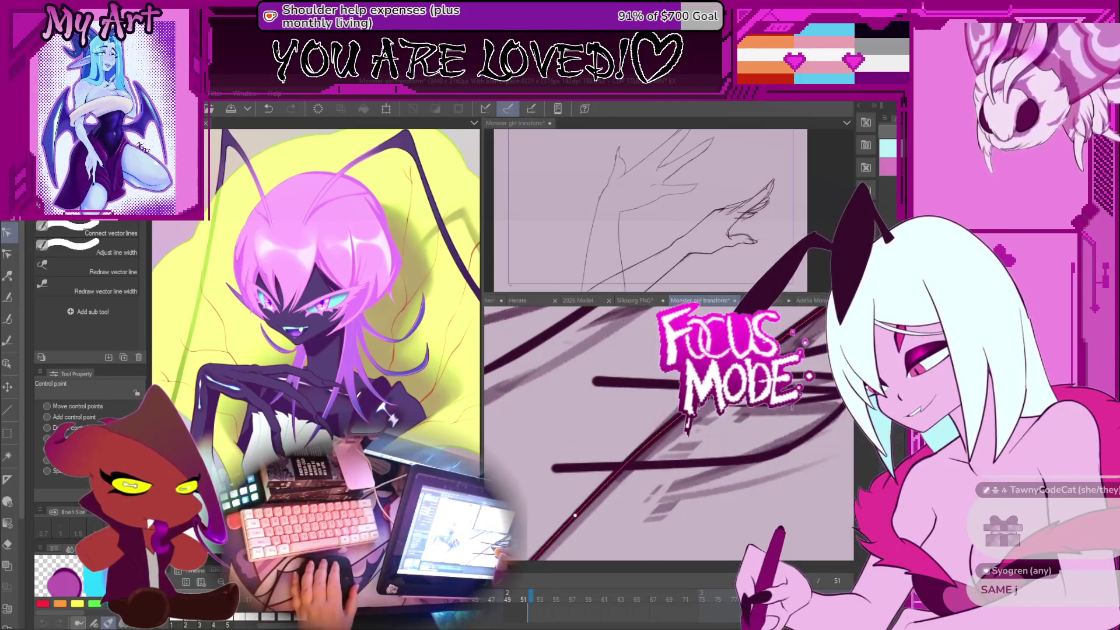
pyautogui.scroll(-2, 575, 515)
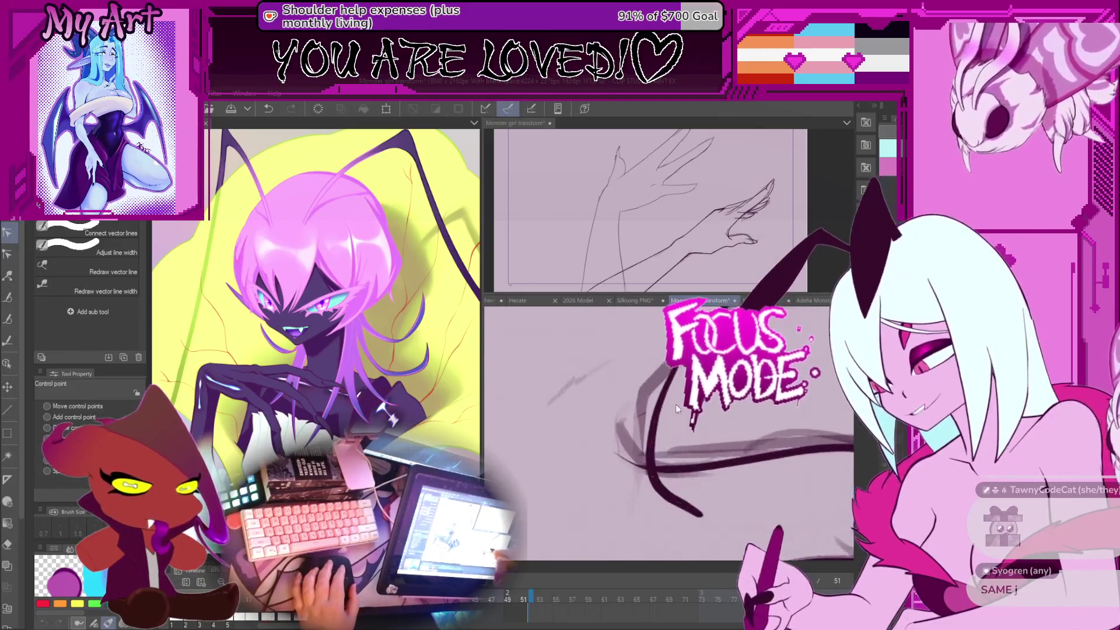
pyautogui.scroll(1, 652, 419)
# Step: Reshape the upper part of the curved tendril, then undo the unwanted edits
pyautogui.click(649, 416)
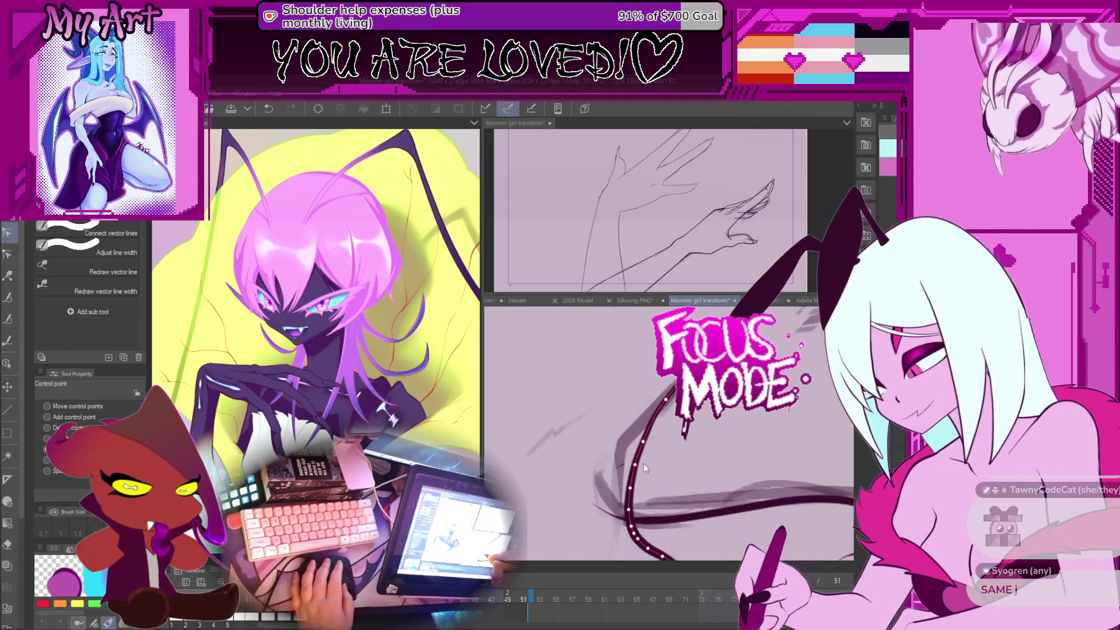
pyautogui.moveTo(624, 446); pyautogui.dragTo(625, 448)
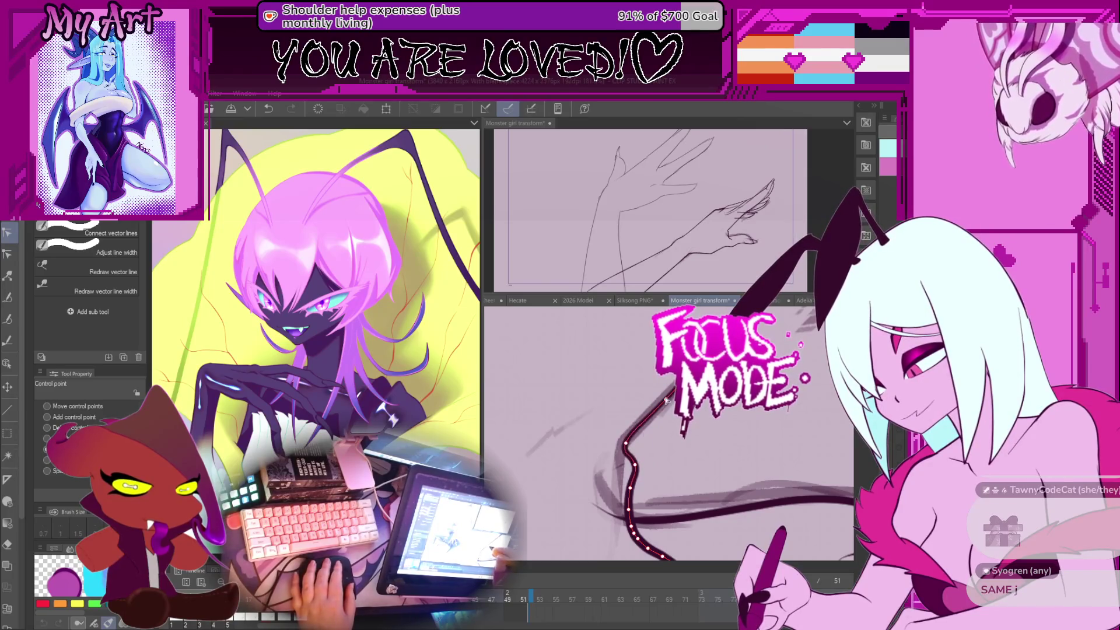
pyautogui.hotkey('ctrl', 'z')
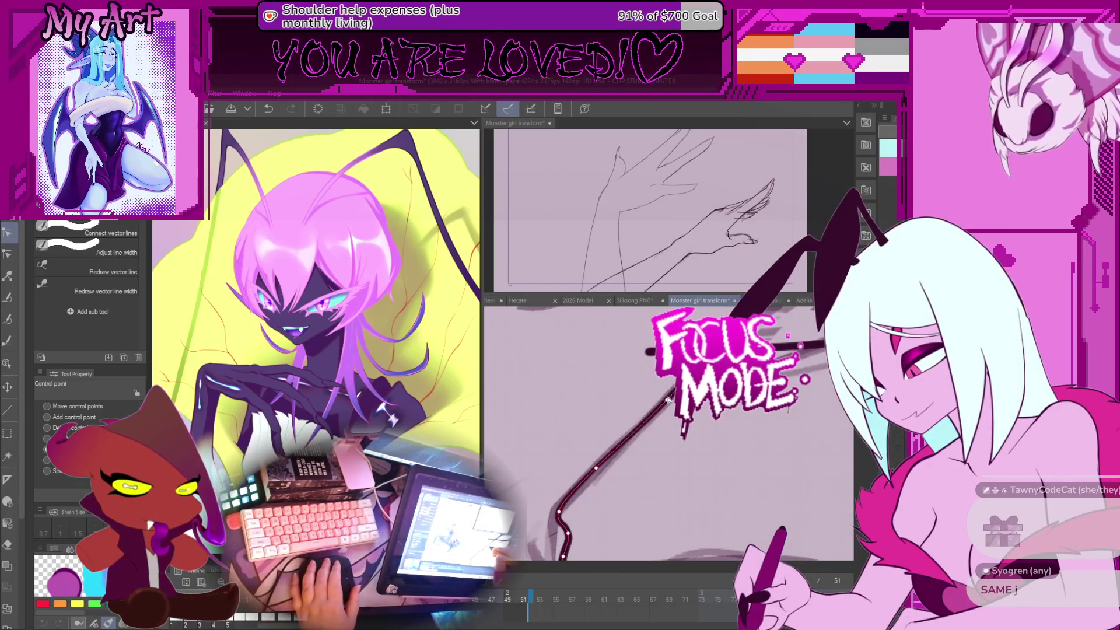
pyautogui.hotkey('ctrl', 'z')
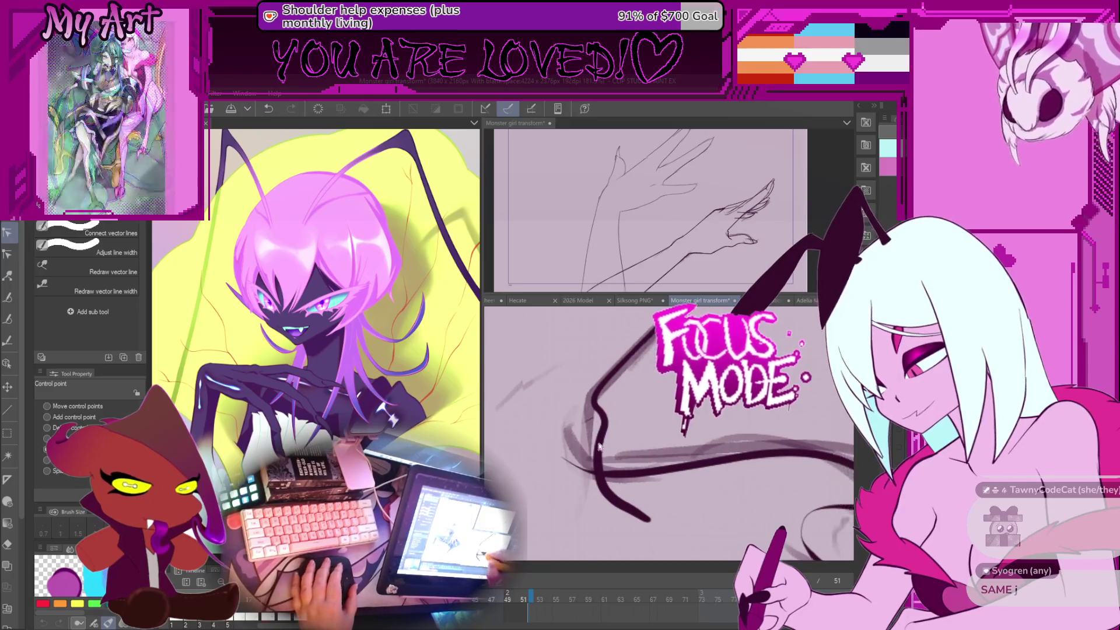
pyautogui.hotkey('ctrl', 'z')
pyautogui.hotkey('ctrl', 'z')
pyautogui.hotkey('ctrl', 'z')
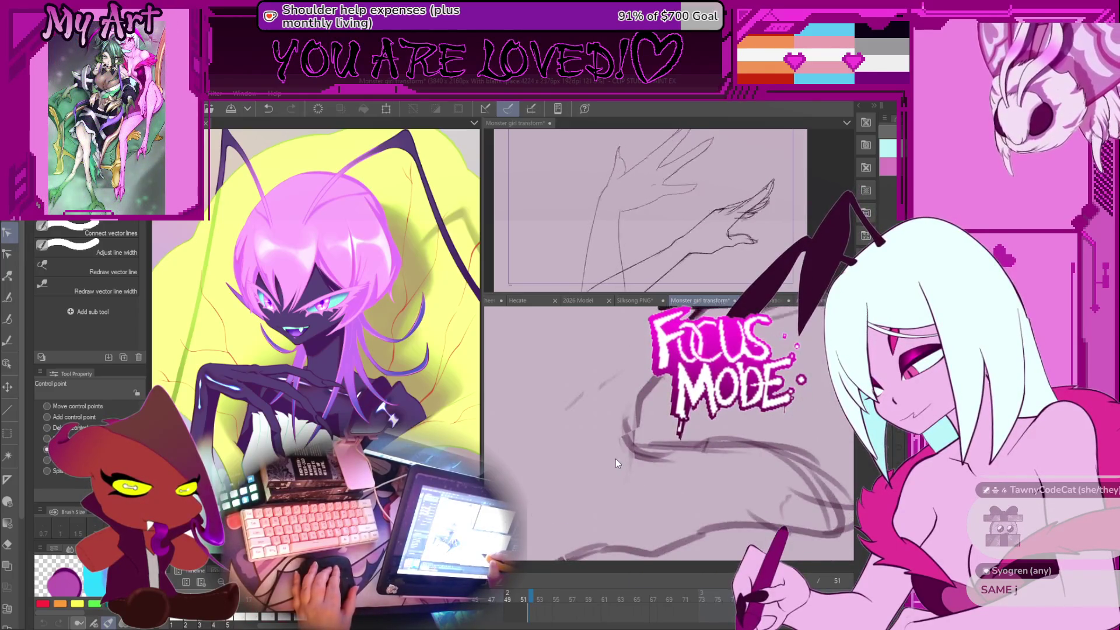
pyautogui.hotkey('ctrl', 'z')
pyautogui.hotkey('ctrl', 'z')
pyautogui.hotkey('ctrl', 'z')
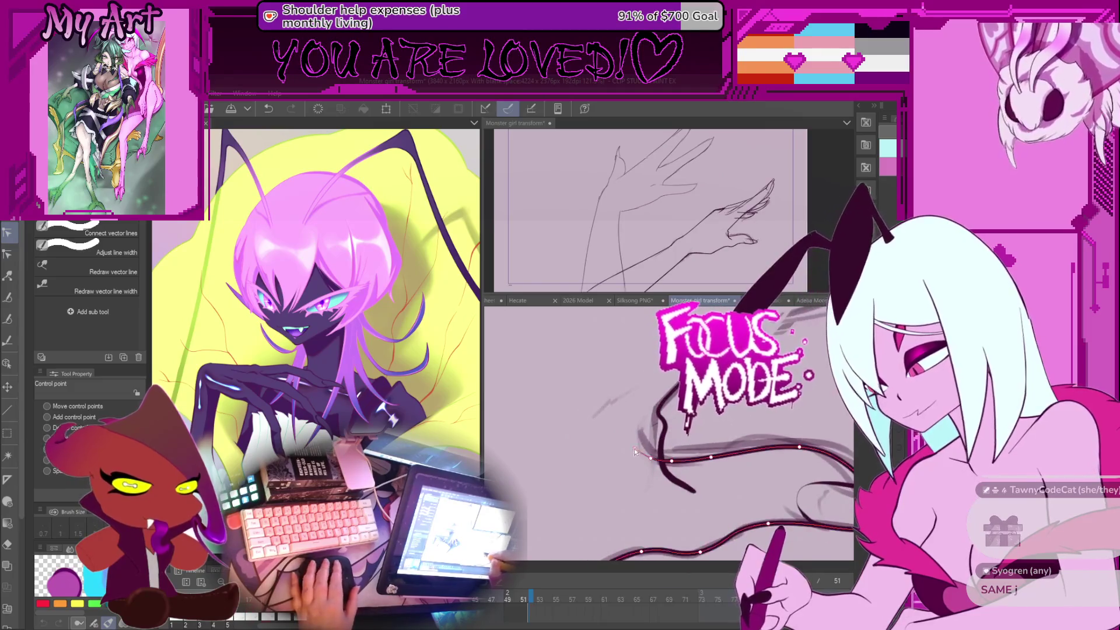
# Step: Lift the curve with a control point, then select the lower tendril stroke
pyautogui.moveTo(650, 458)
pyautogui.mouseDown()
pyautogui.moveTo(644, 445)
pyautogui.moveTo(662, 451)
pyautogui.mouseUp()
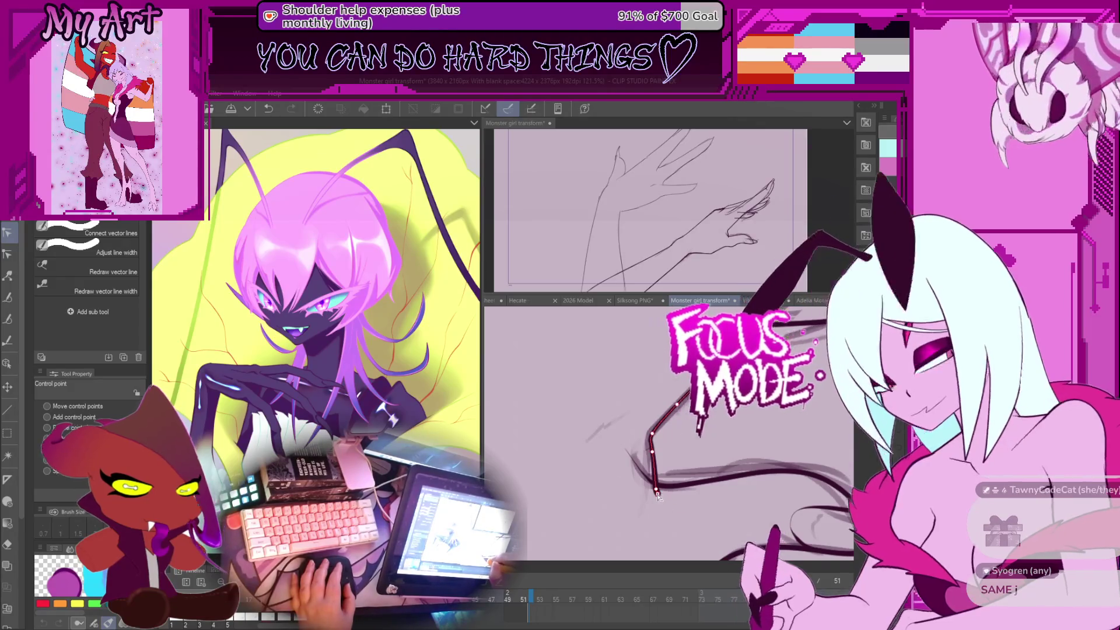
pyautogui.moveTo(647, 458)
pyautogui.mouseDown()
pyautogui.moveTo(680, 462)
pyautogui.moveTo(704, 430)
pyautogui.moveTo(704, 448)
pyautogui.mouseUp()
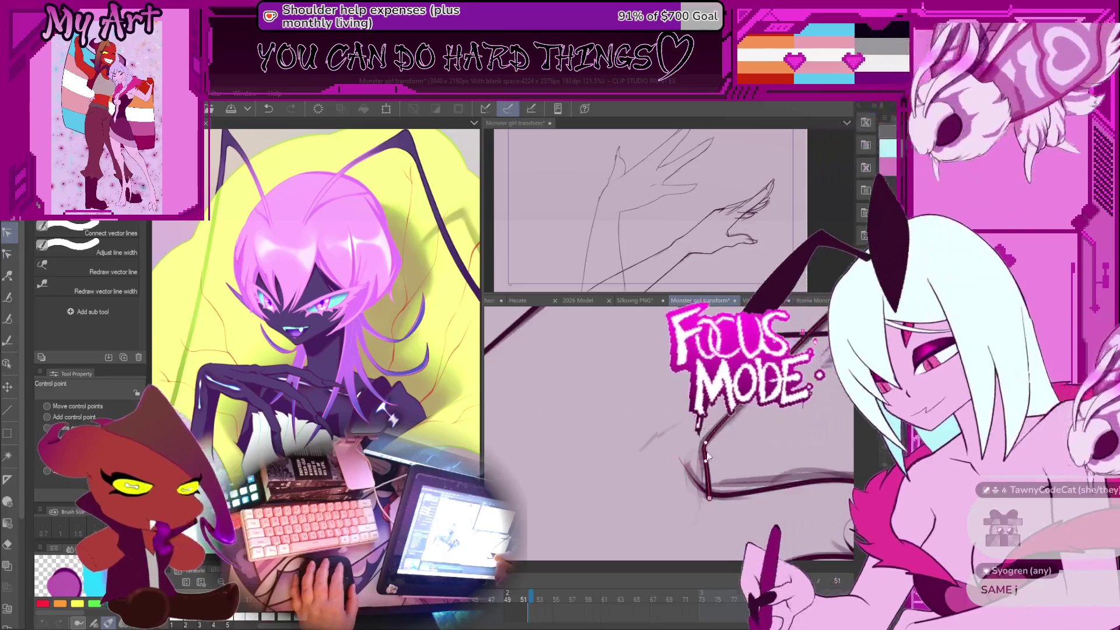
pyautogui.click(713, 494)
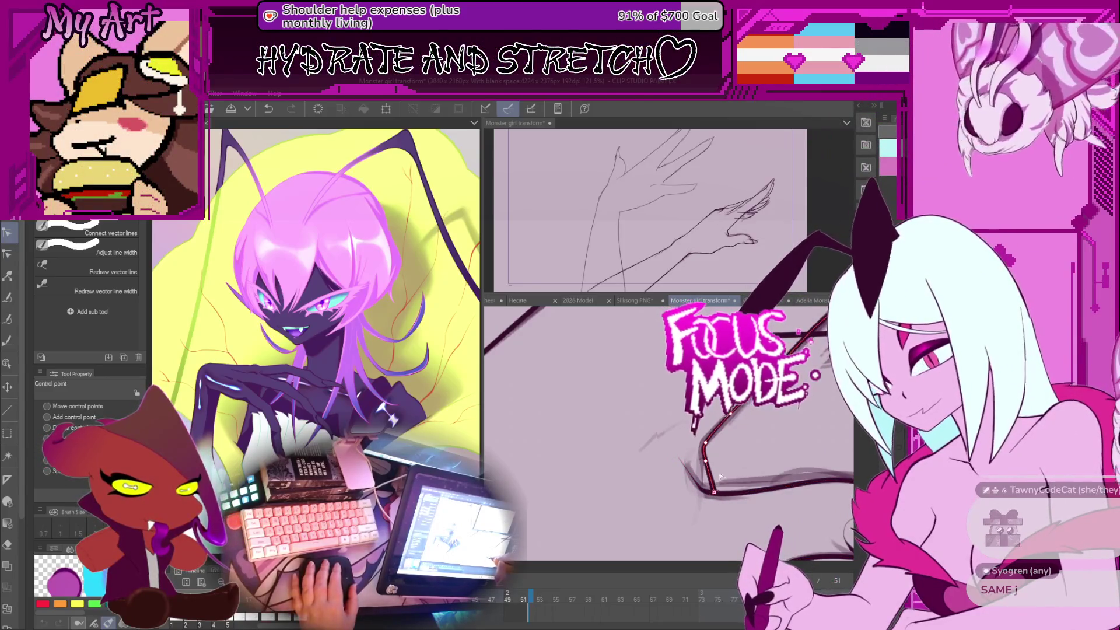
pyautogui.moveTo(699, 452); pyautogui.dragTo(700, 434)
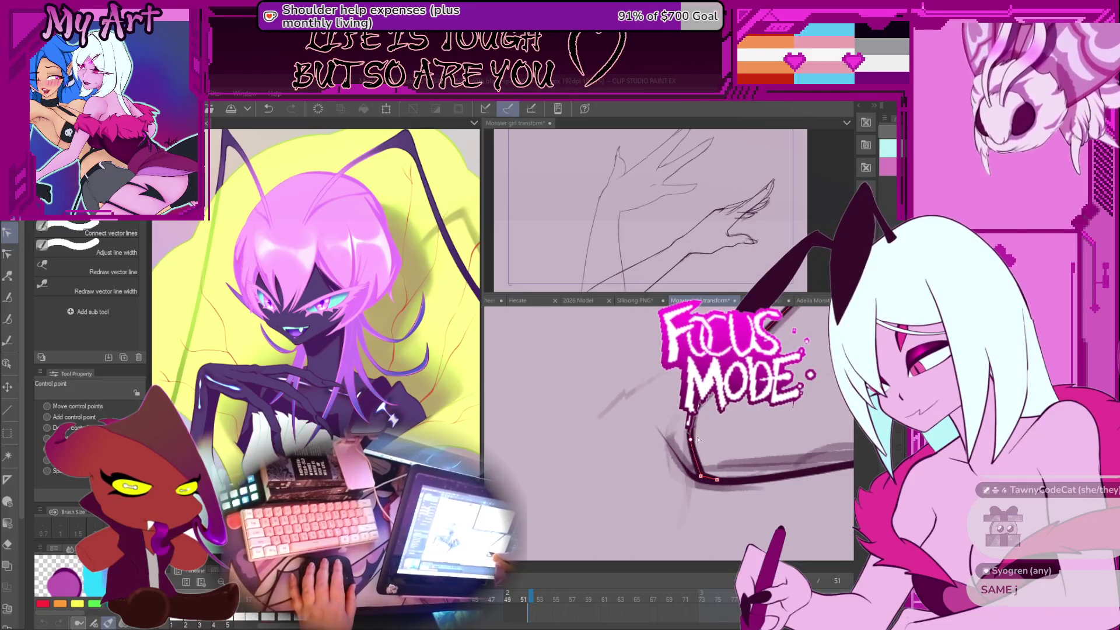
# Step: Zoom in and select the long dark tendril stroke on the hand frame
pyautogui.scroll(2, 698, 441)
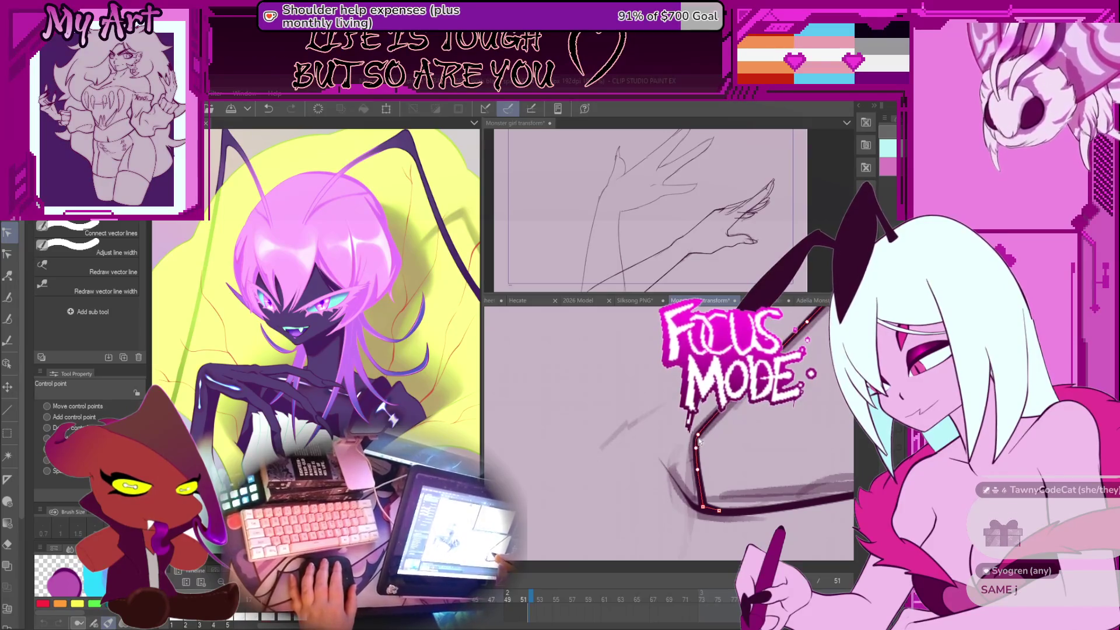
pyautogui.scroll(-5, 699, 440)
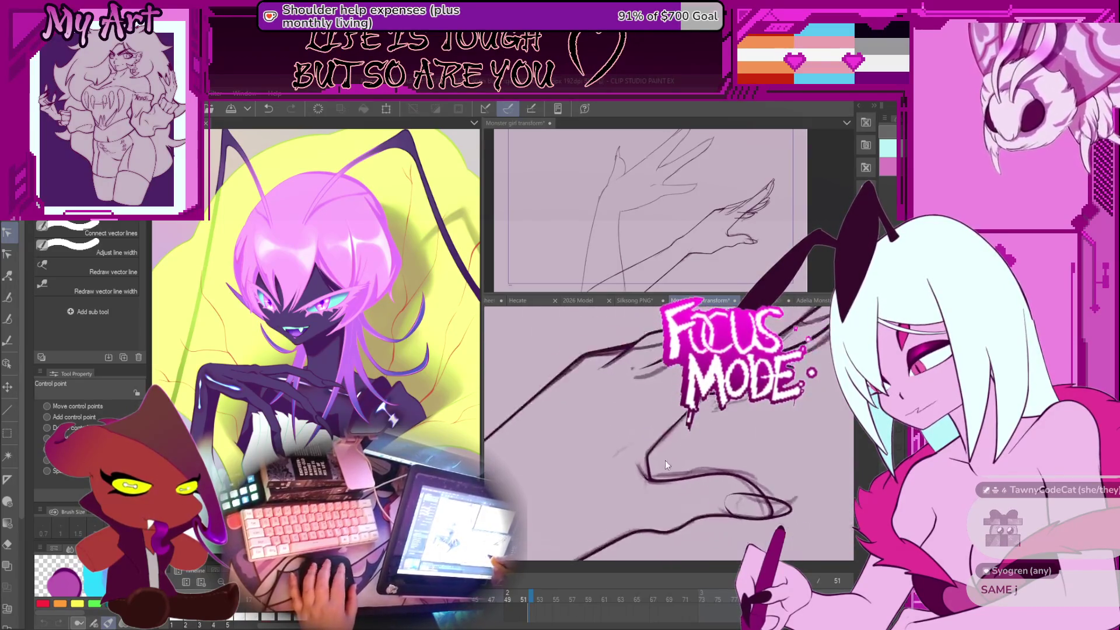
pyautogui.scroll(2, 658, 485)
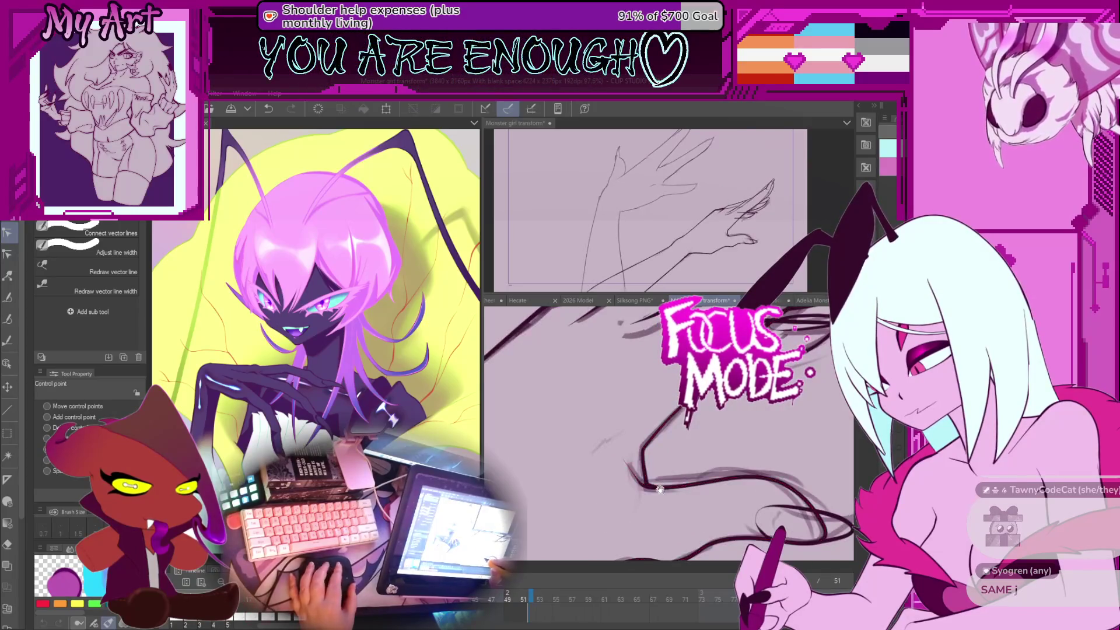
pyautogui.scroll(2, 696, 457)
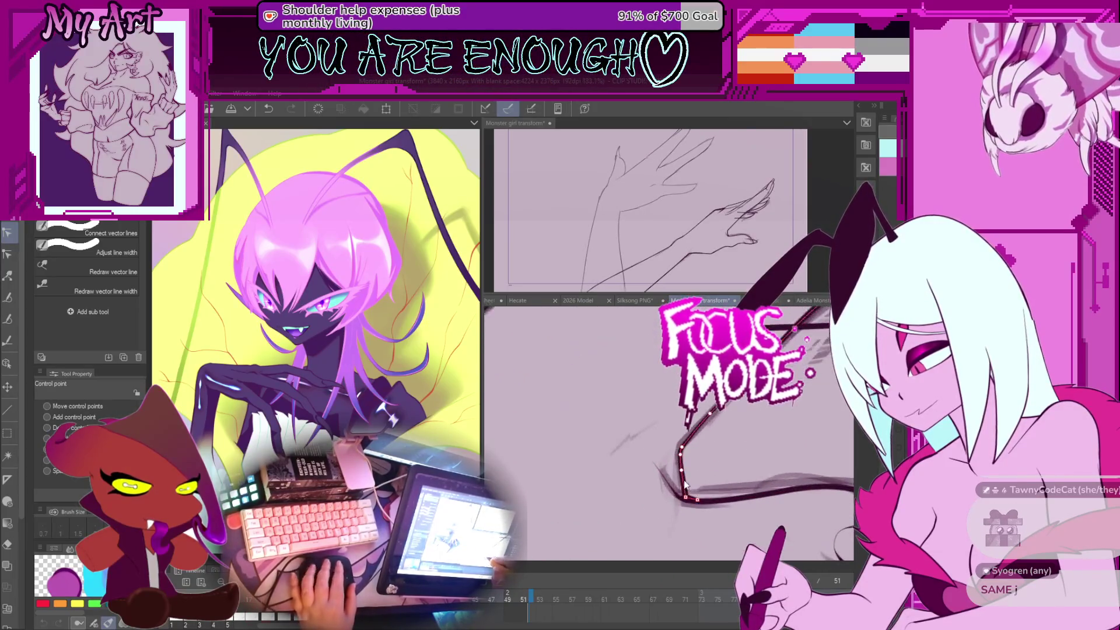
pyautogui.scroll(3, 680, 471)
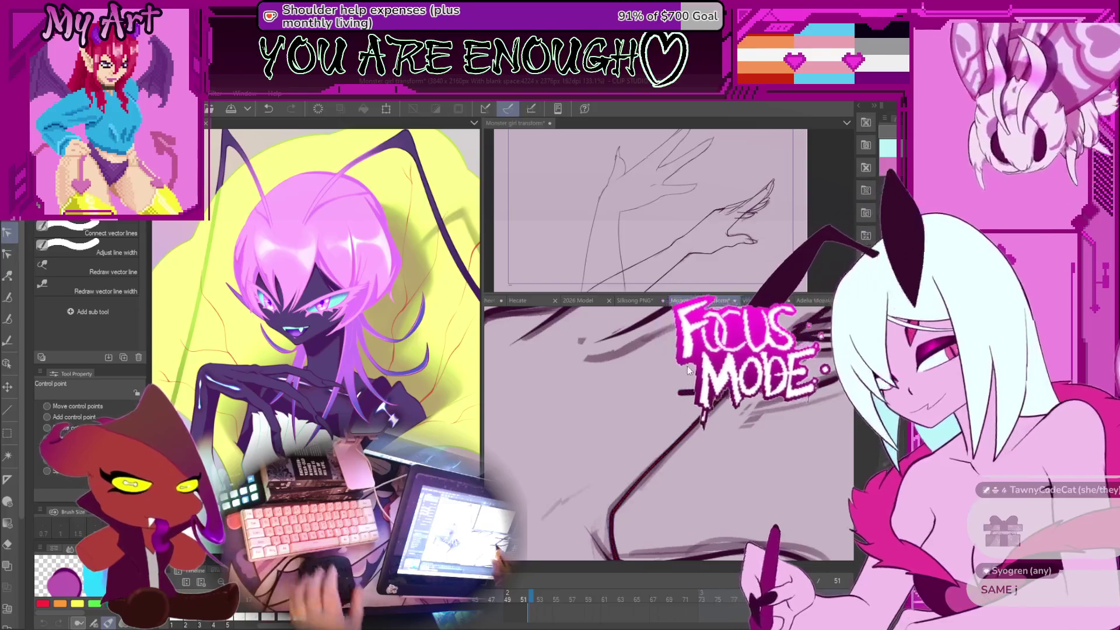
pyautogui.click(713, 412)
pyautogui.scroll(-5, 712, 413)
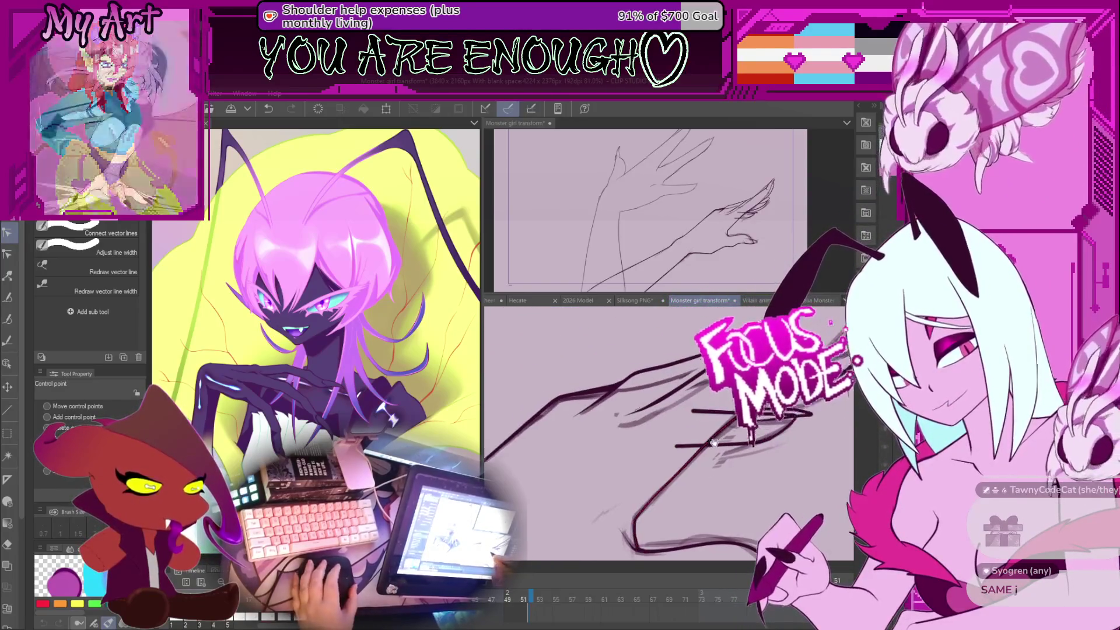
pyautogui.scroll(-3, 722, 439)
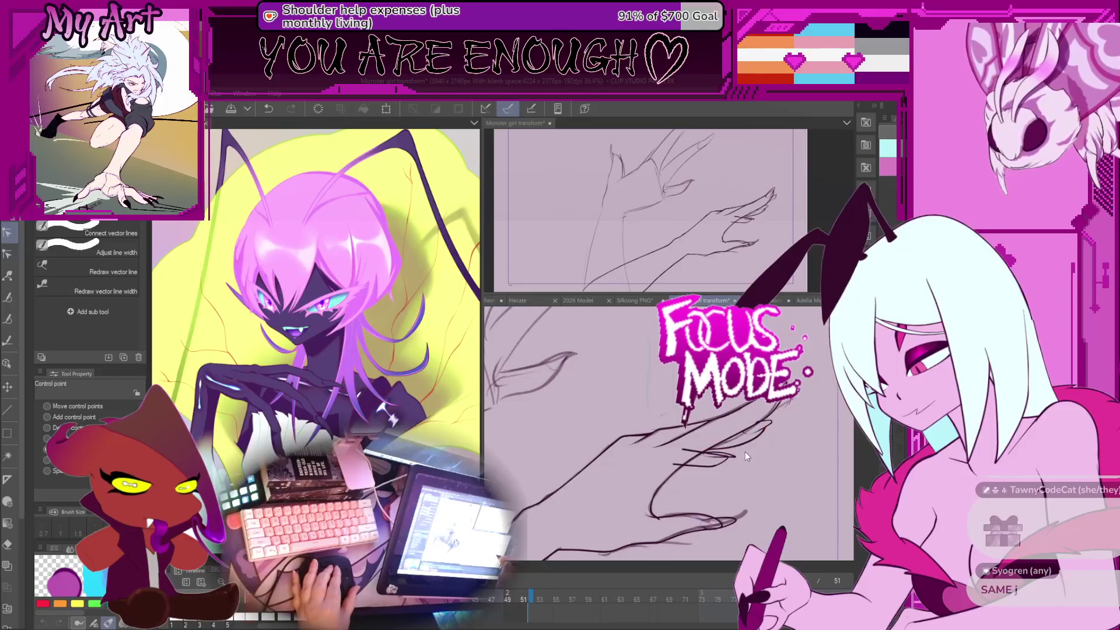
# Step: Preview the animation, then stop it and pick the short vector stroke to show its points
pyautogui.press('Return')
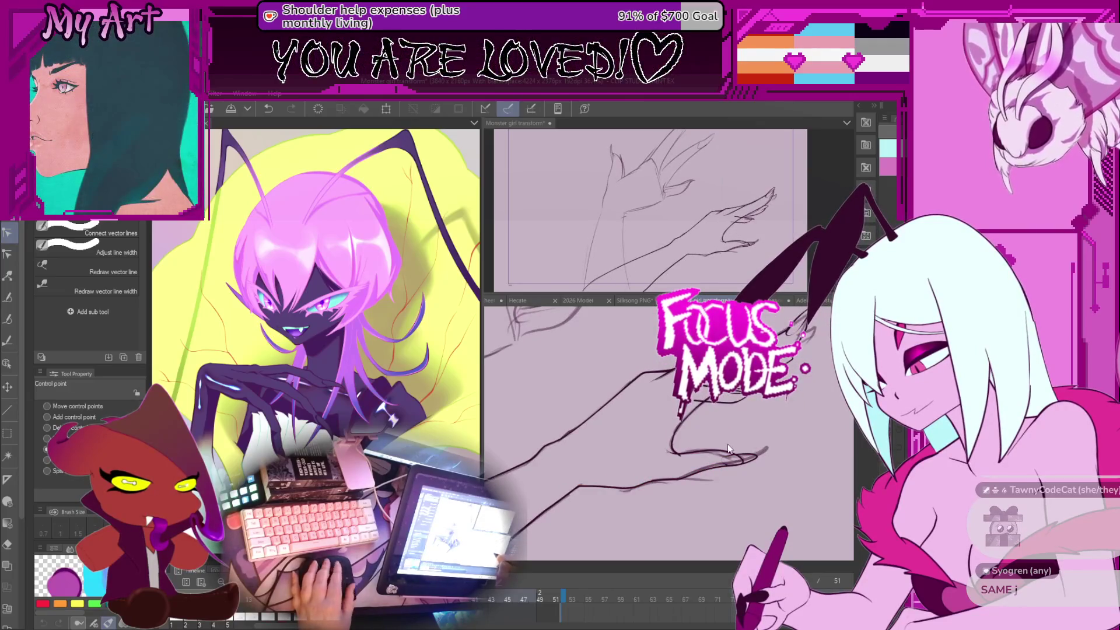
pyautogui.click(727, 455)
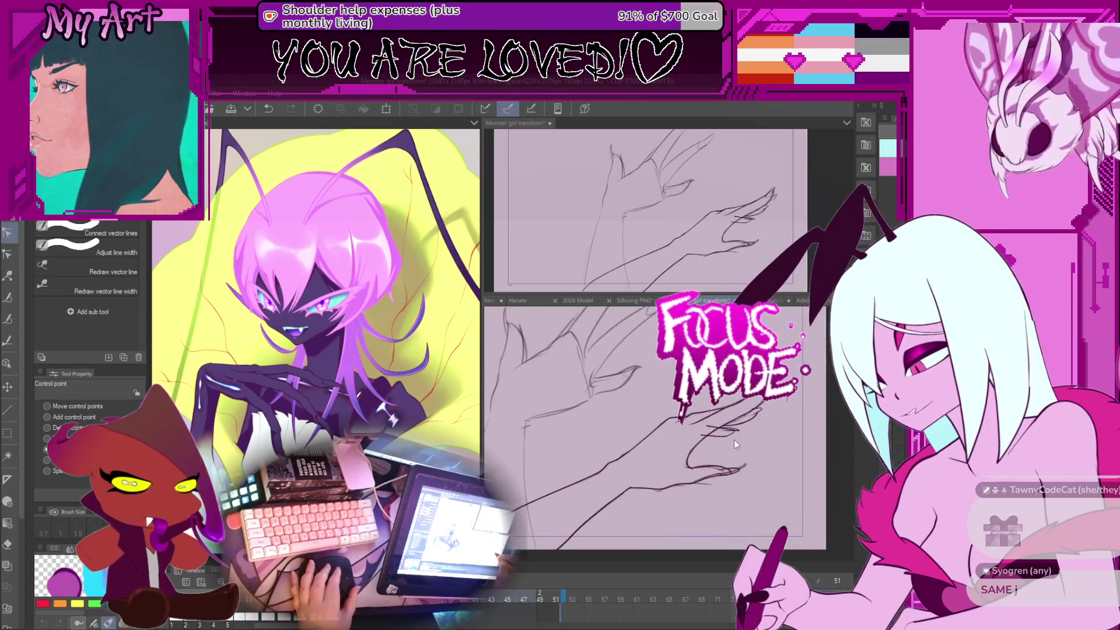
pyautogui.click(734, 441)
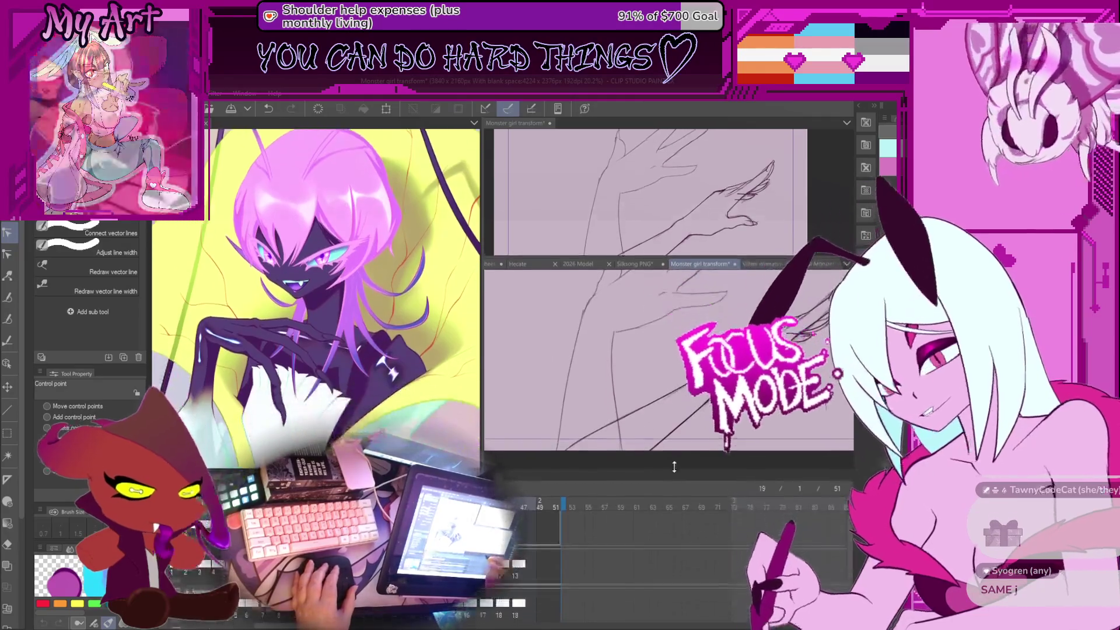
# Step: Expand the timeline to show layer rows and lasso frame 21's tendril strokes for object editing
pyautogui.moveTo(588, 565); pyautogui.dragTo(588, 458)
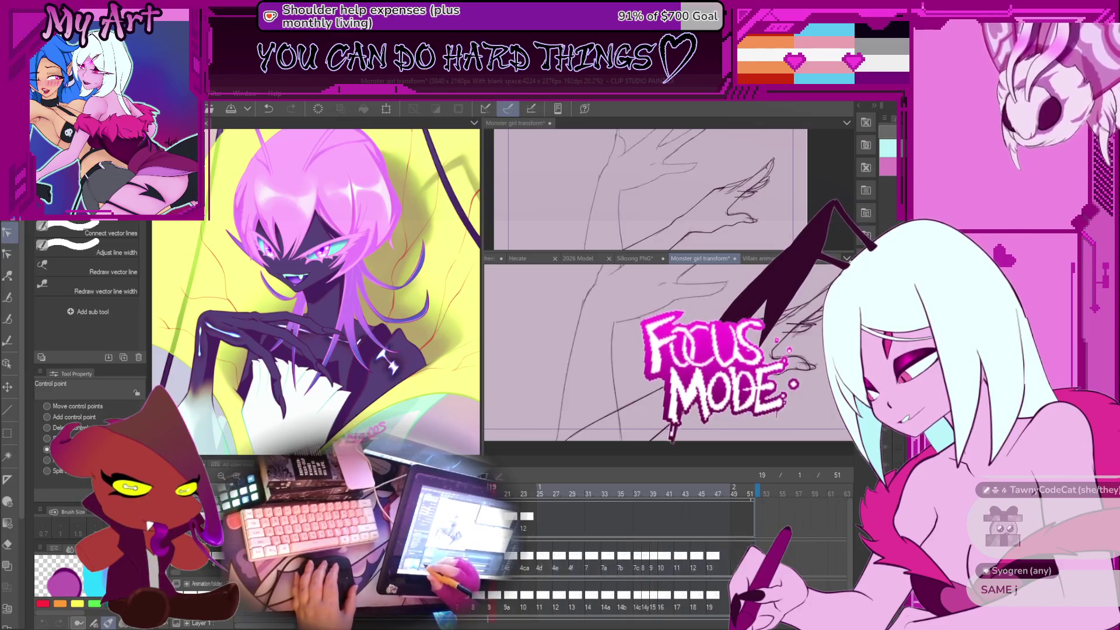
pyautogui.press('m')
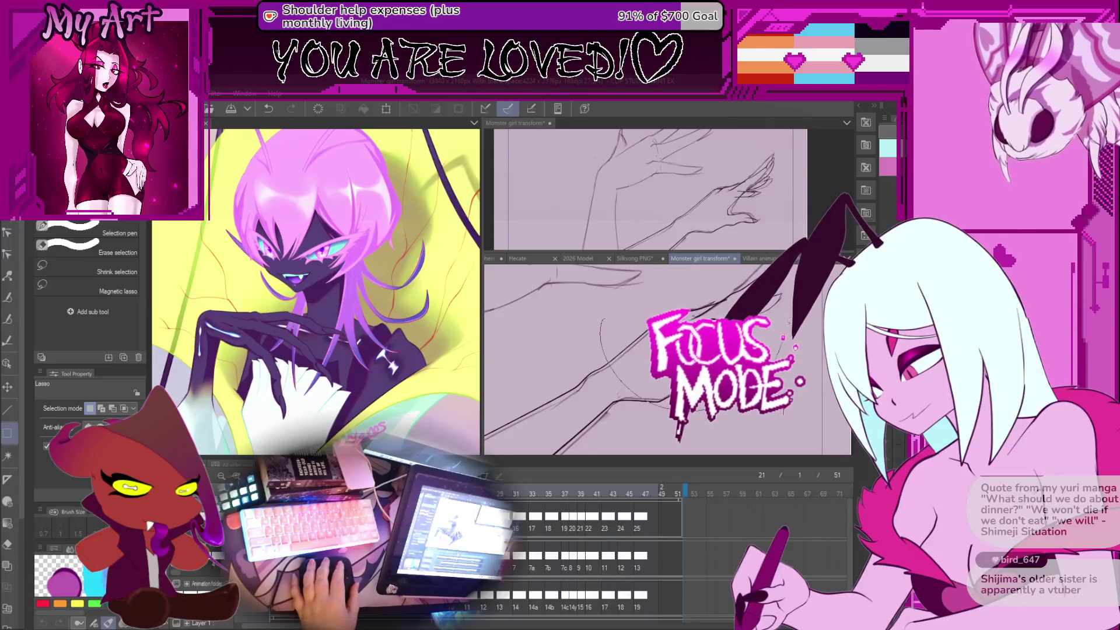
pyautogui.moveTo(659, 290)
pyautogui.mouseDown()
pyautogui.moveTo(577, 447)
pyautogui.moveTo(730, 303)
pyautogui.mouseUp()
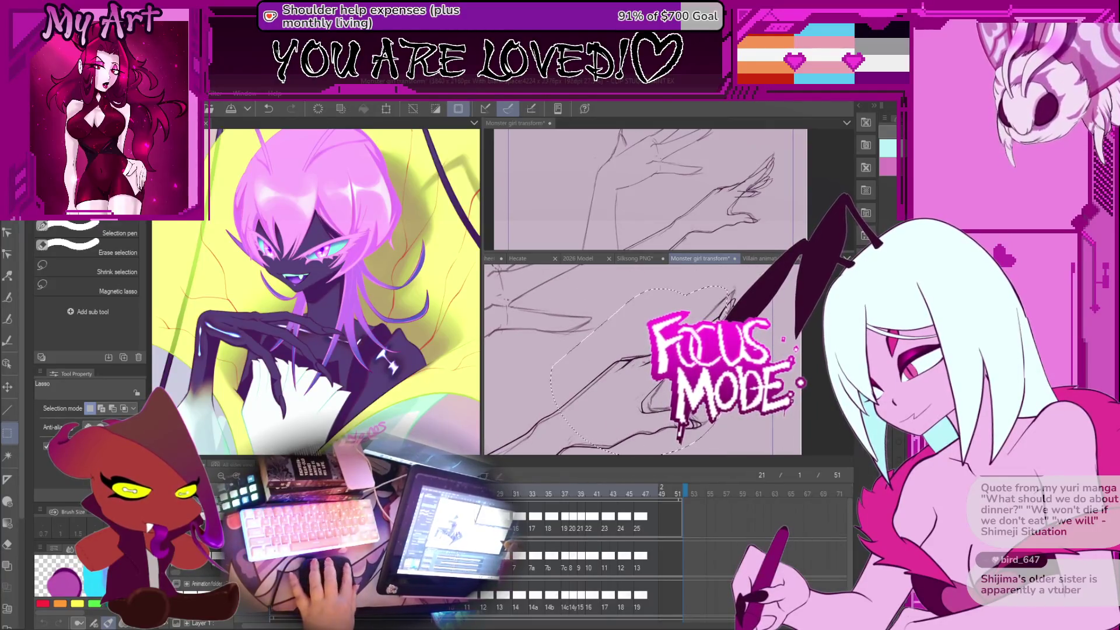
pyautogui.press('o')
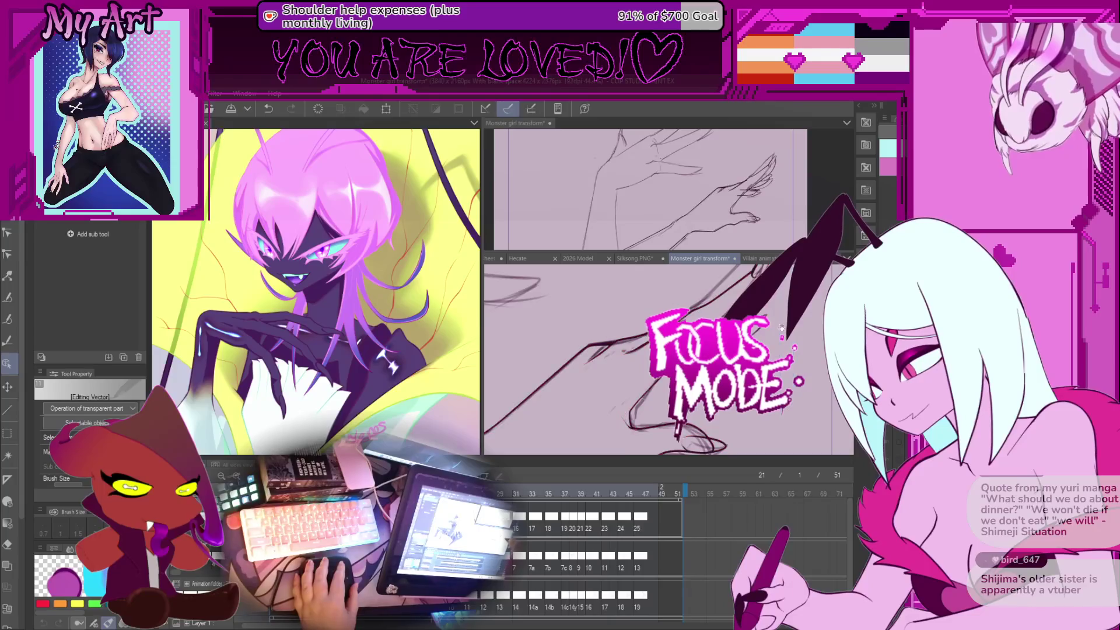
pyautogui.moveTo(782, 328); pyautogui.dragTo(782, 292)
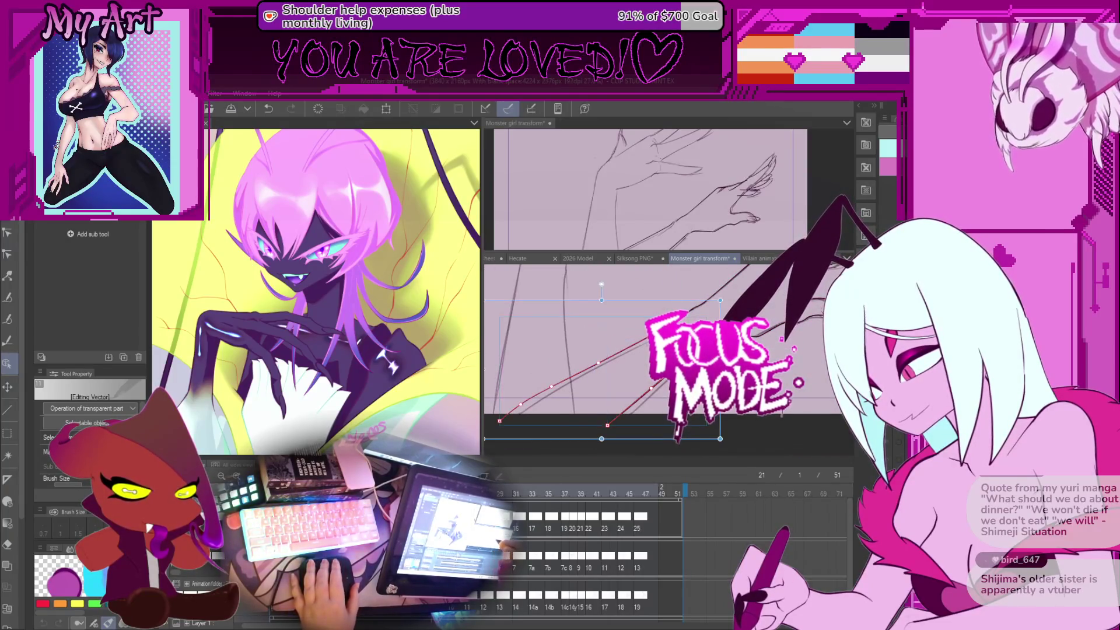
pyautogui.scroll(3, 722, 319)
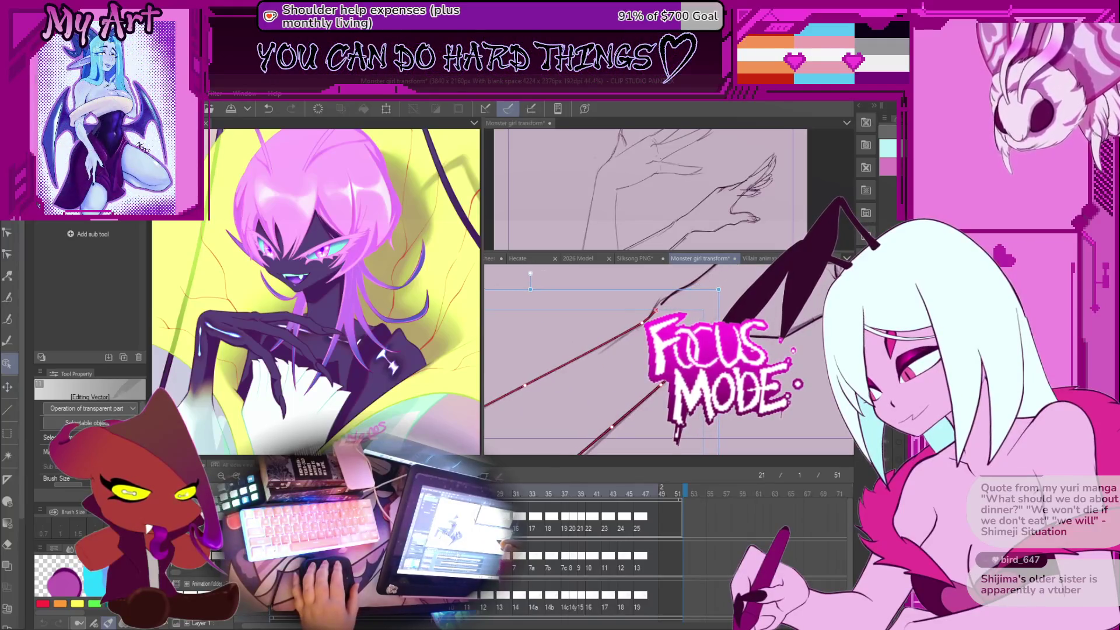
pyautogui.scroll(3, 671, 388)
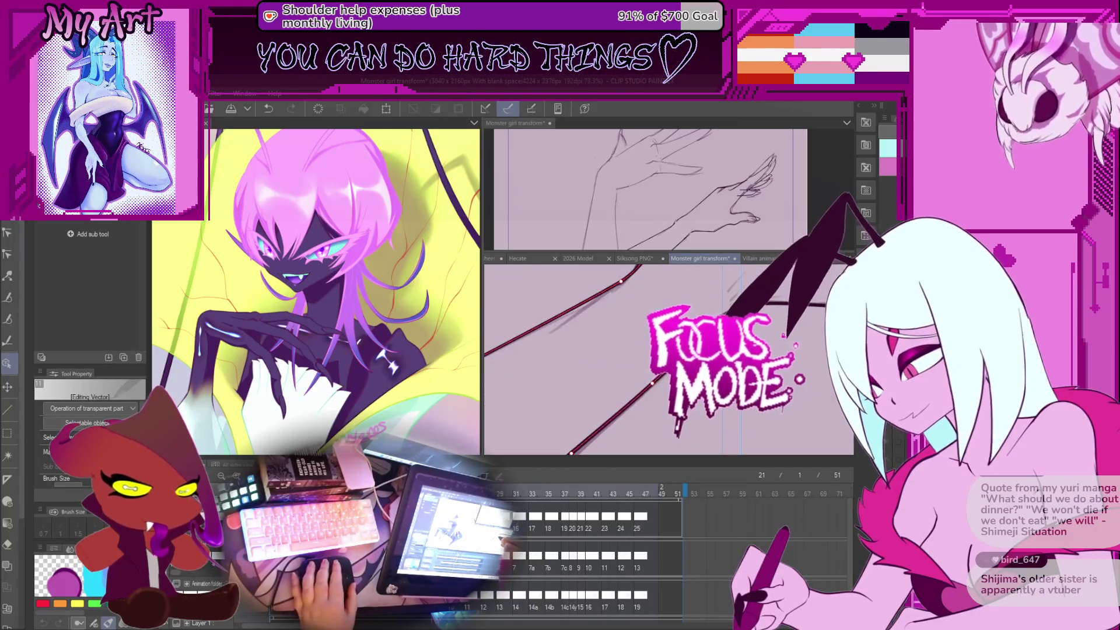
# Step: Reposition the long tendril stroke lower-left at a new angle
pyautogui.press('y')
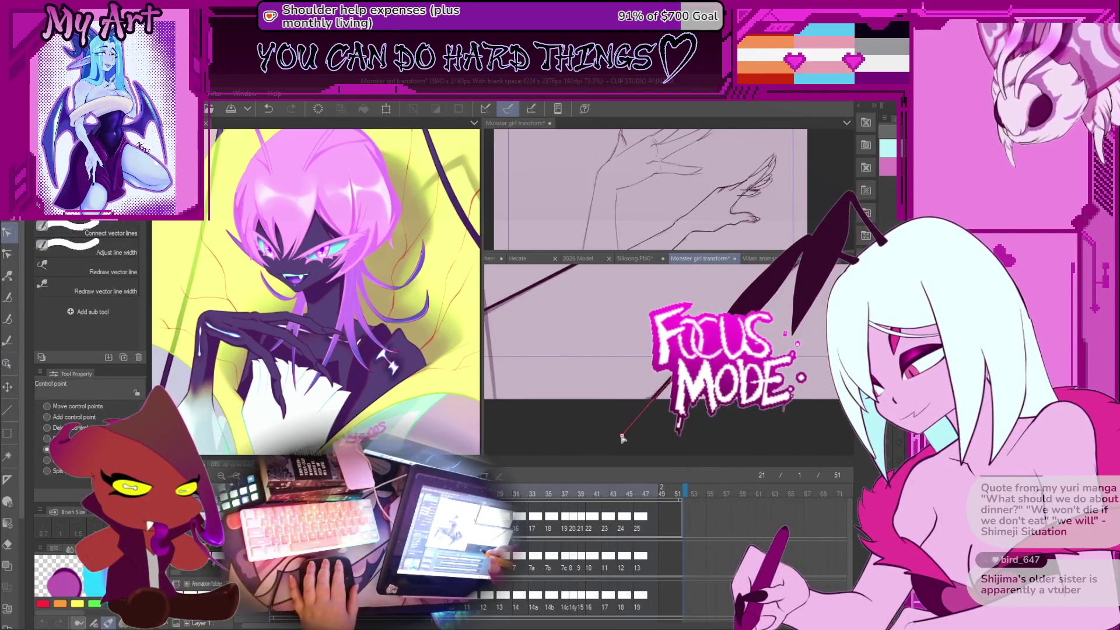
pyautogui.scroll(2, 619, 432)
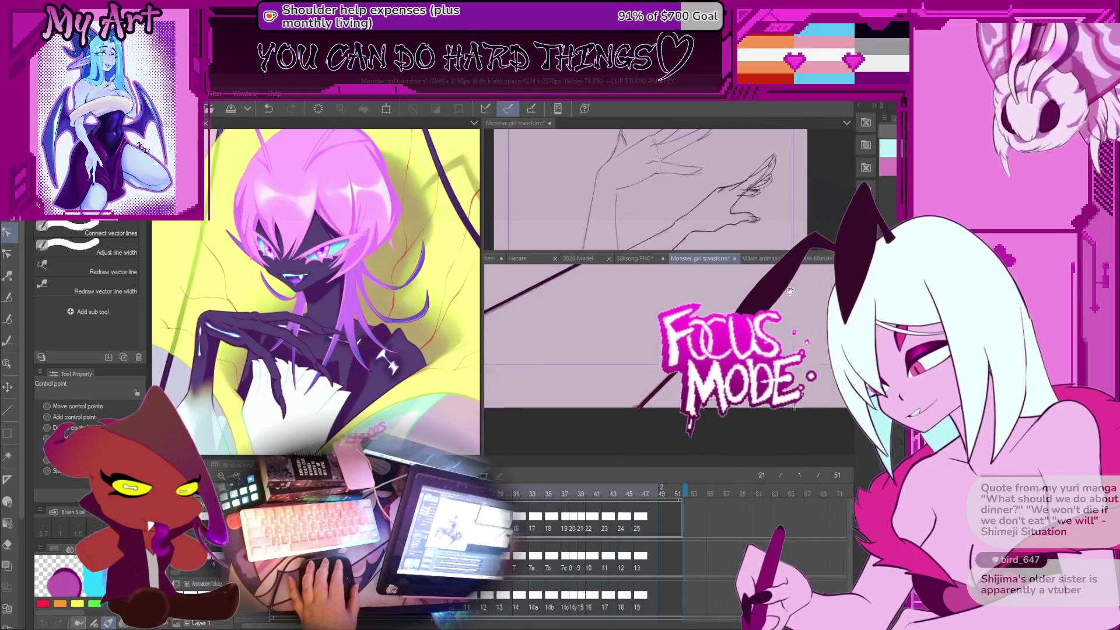
pyautogui.scroll(2, 619, 432)
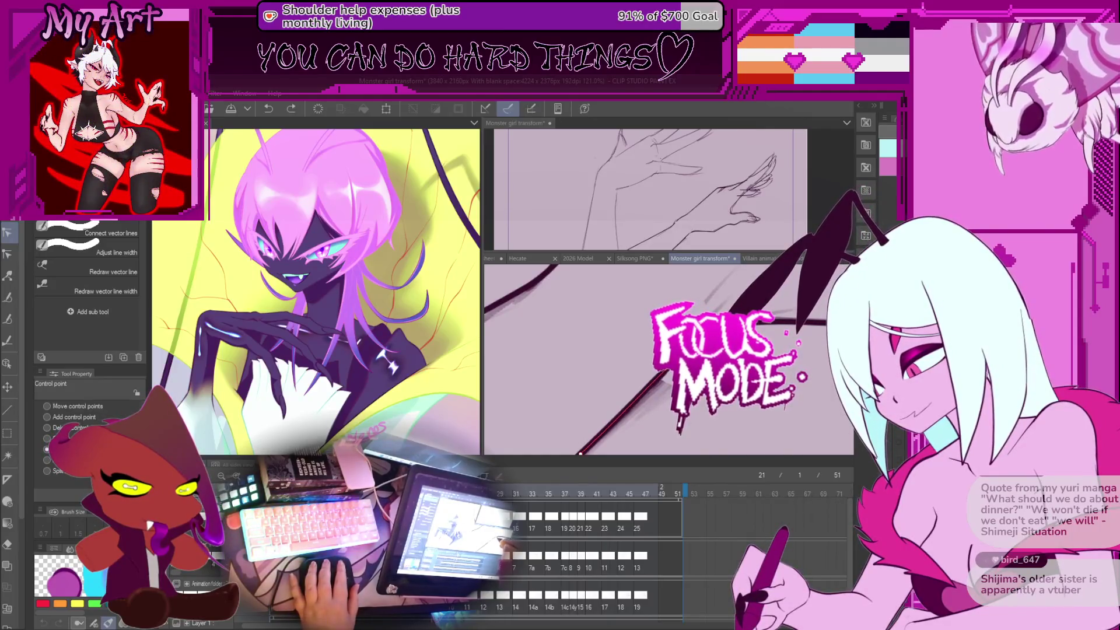
pyautogui.scroll(1, 761, 321)
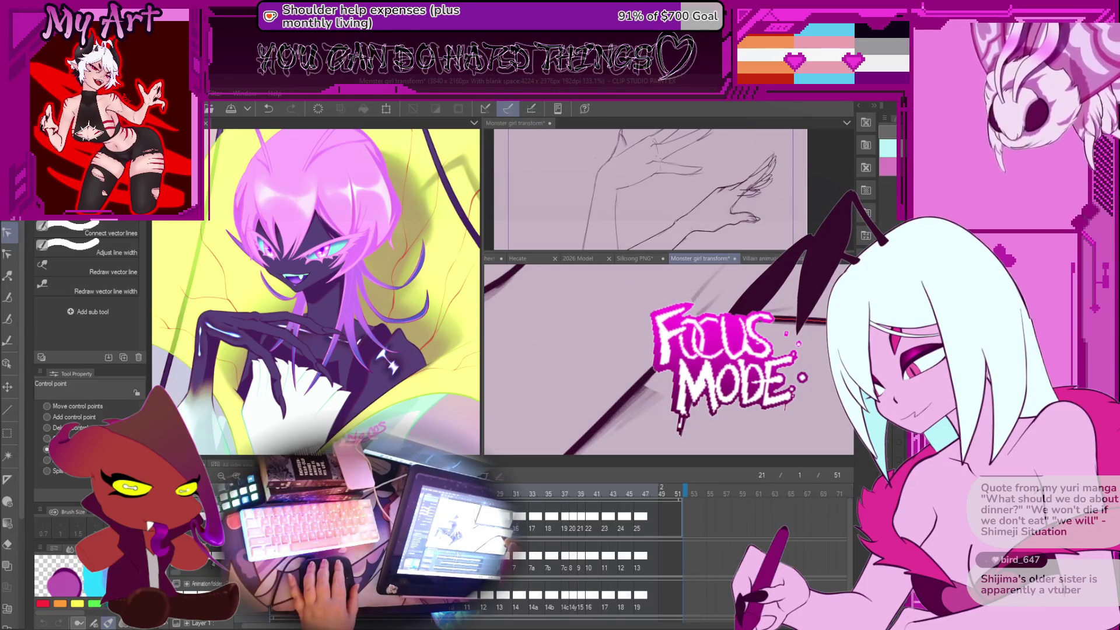
pyautogui.scroll(-3, 778, 341)
pyautogui.scroll(3, 778, 342)
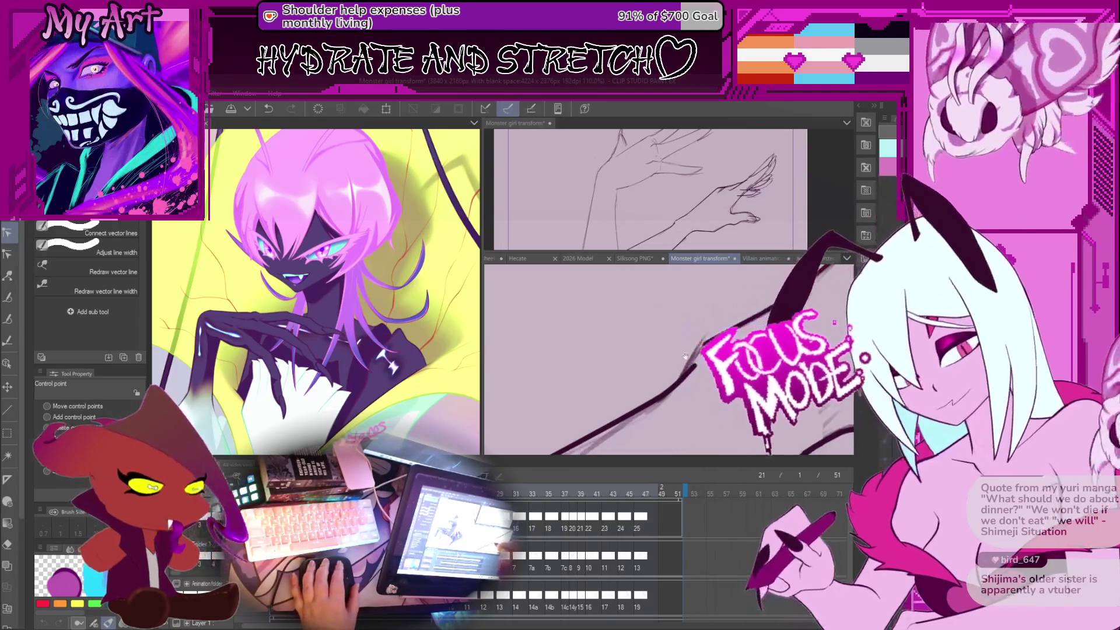
pyautogui.click(664, 396)
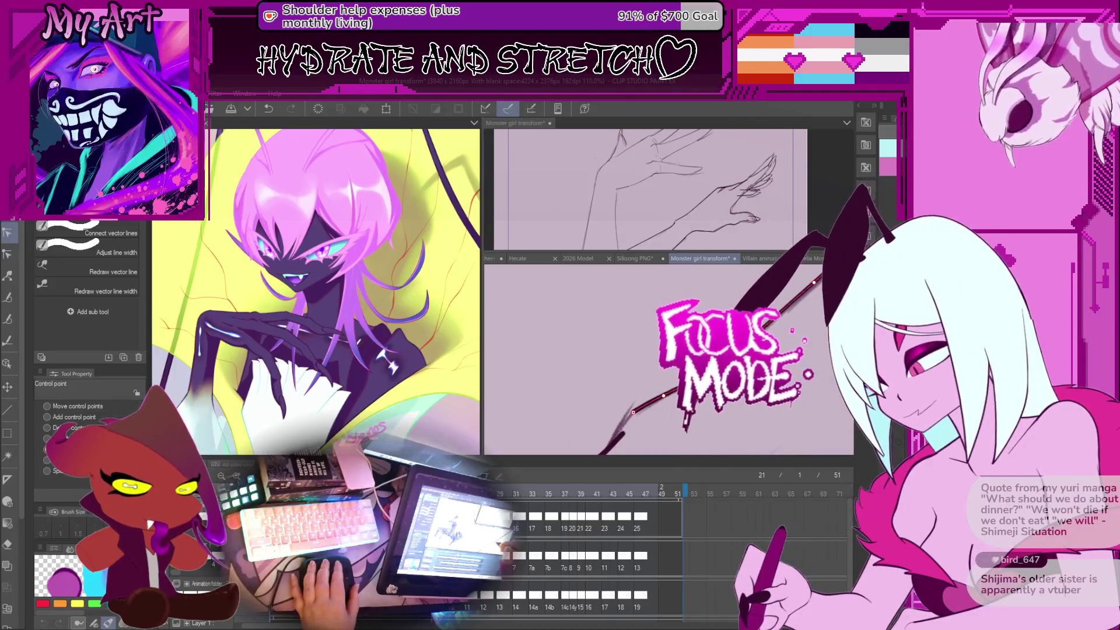
pyautogui.moveTo(663, 396); pyautogui.dragTo(583, 423)
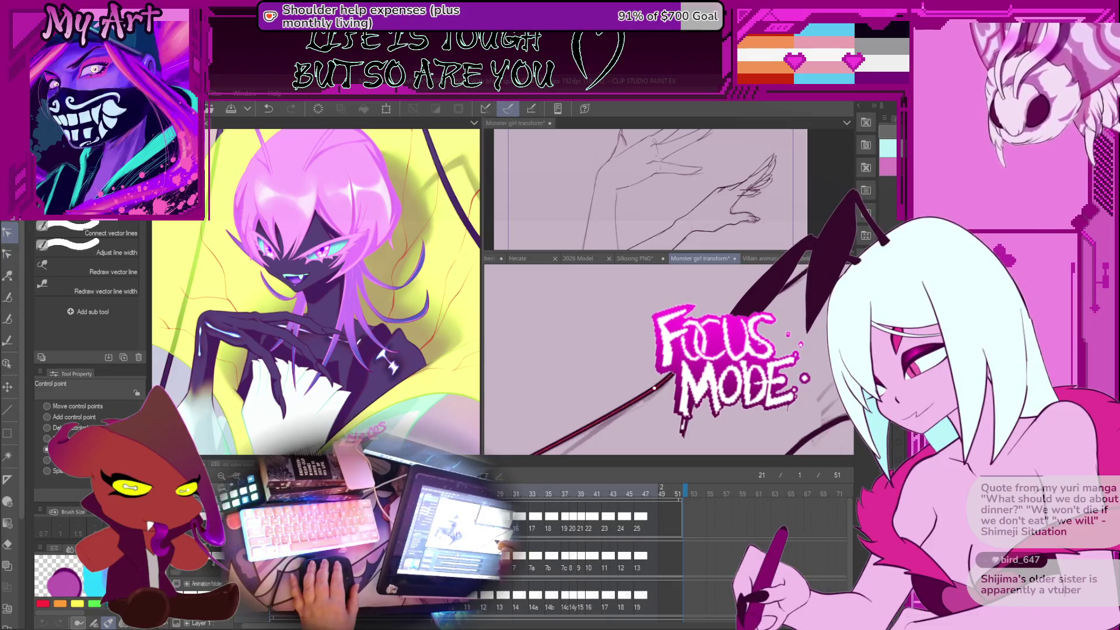
# Step: Add a control point to the tendril stroke and compare frame 19 against frame 21
pyautogui.moveTo(654, 387)
pyautogui.mouseDown()
pyautogui.moveTo(621, 364)
pyautogui.moveTo(592, 398)
pyautogui.mouseUp()
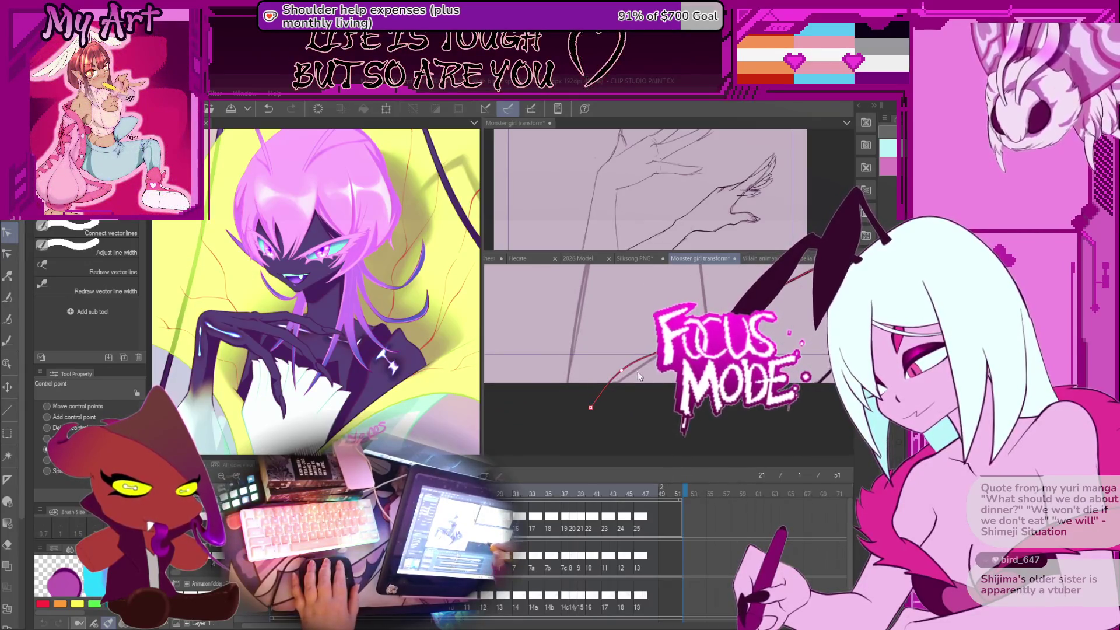
pyautogui.scroll(2, 642, 394)
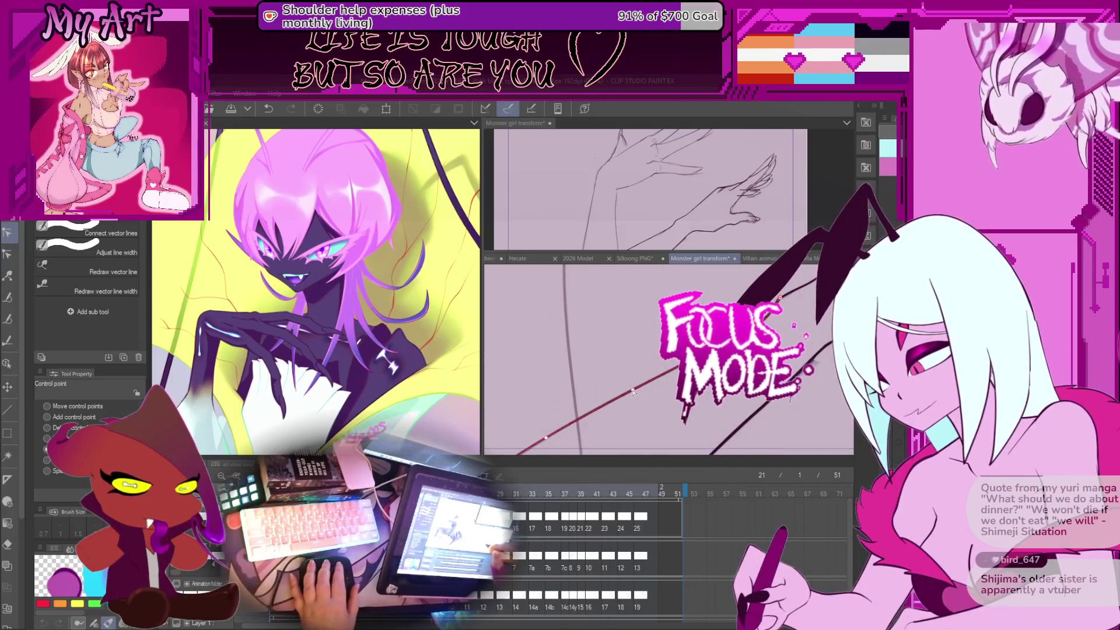
pyautogui.moveTo(630, 403)
pyautogui.mouseDown()
pyautogui.moveTo(582, 366)
pyautogui.moveTo(579, 383)
pyautogui.mouseUp()
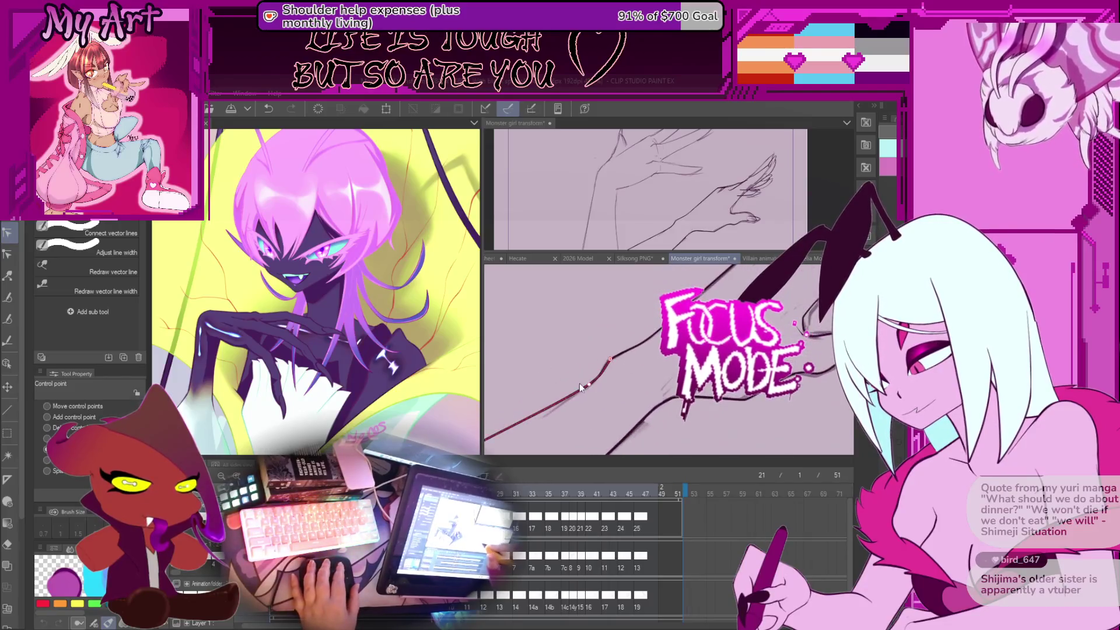
pyautogui.click(618, 357)
pyautogui.scroll(-3, 668, 359)
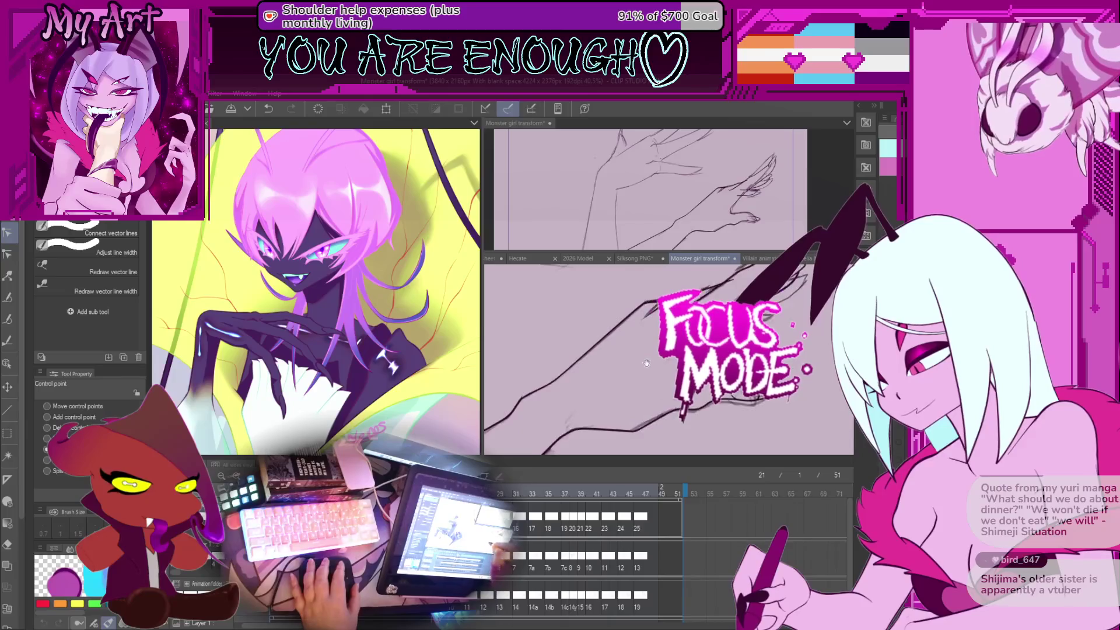
pyautogui.press('Left')
pyautogui.press('Left')
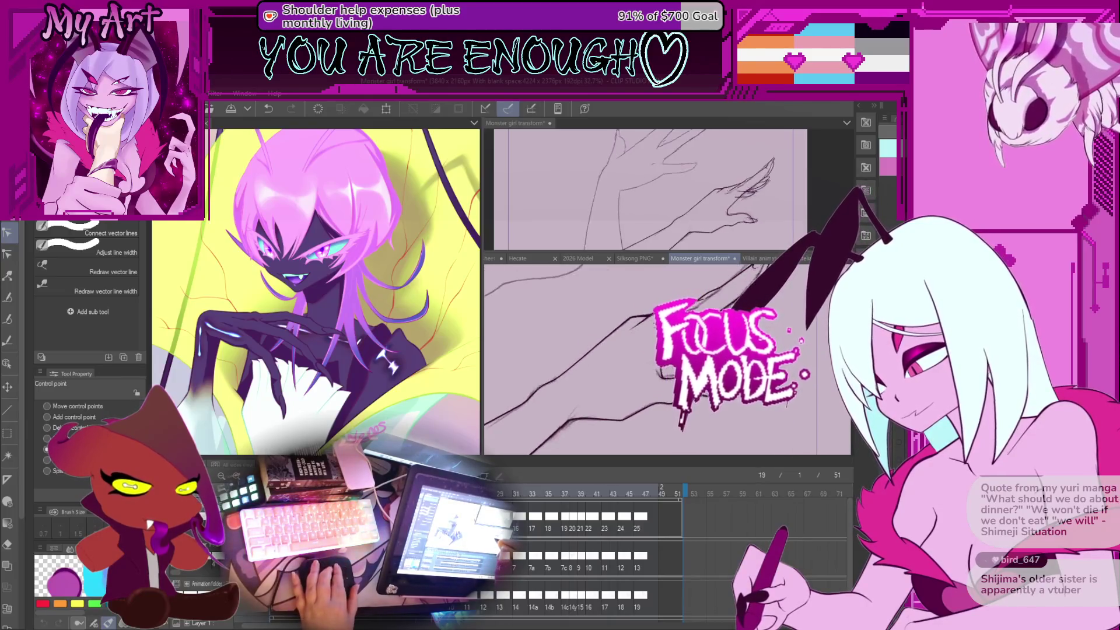
pyautogui.press('Right')
pyautogui.press('Right')
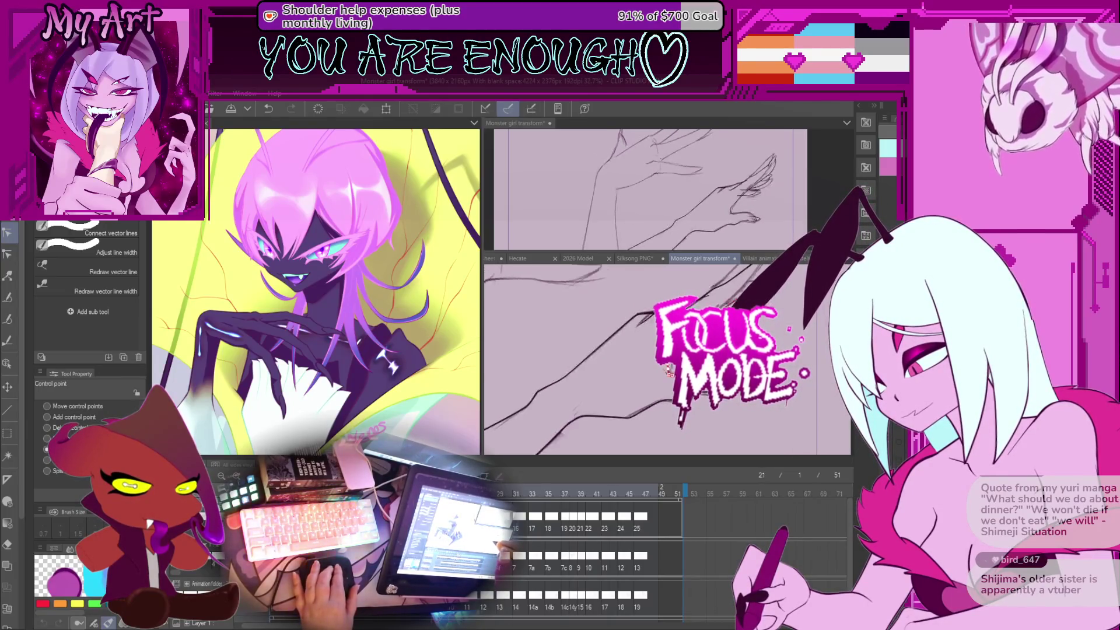
pyautogui.scroll(3, 668, 359)
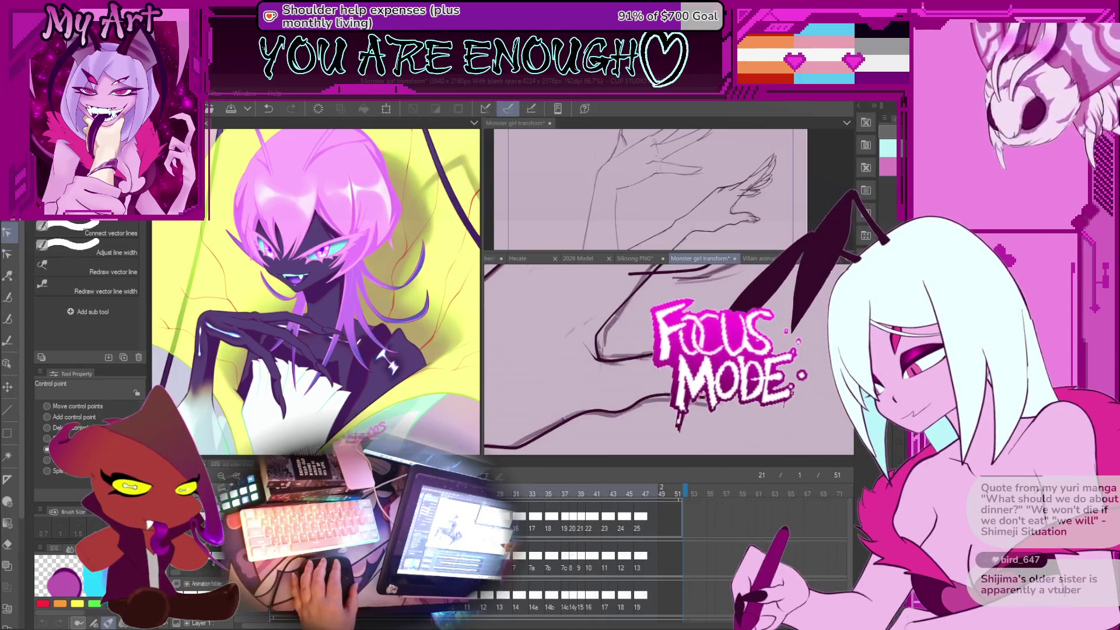
# Step: Shift and rotate another tendril stroke as an object, then follow it along the frame
pyautogui.press('m')
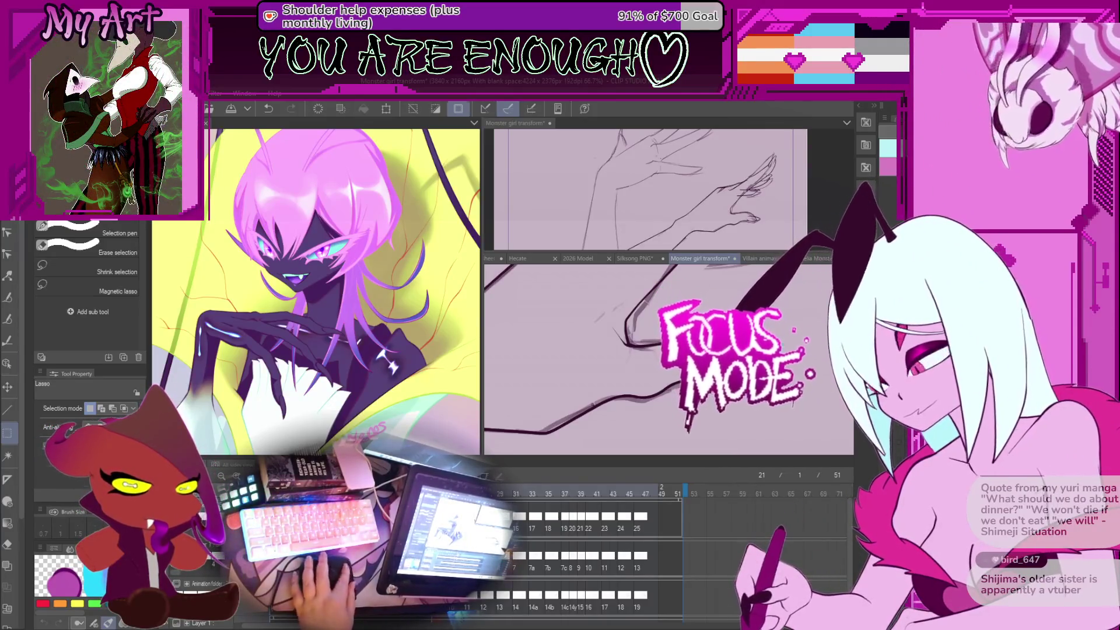
pyautogui.press('o')
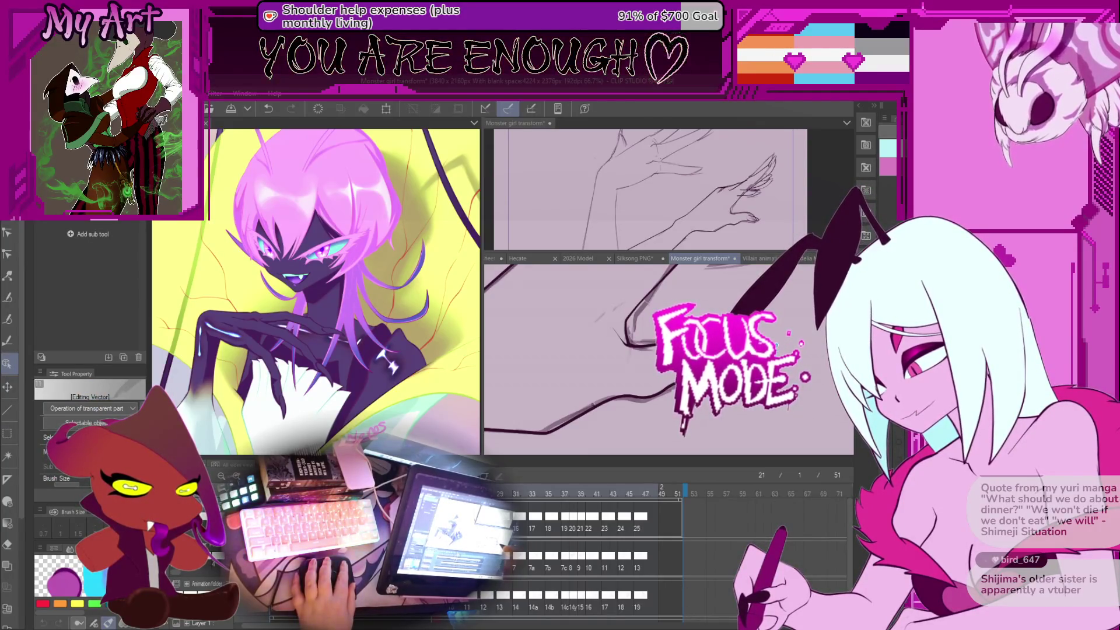
pyautogui.moveTo(776, 350); pyautogui.dragTo(805, 403)
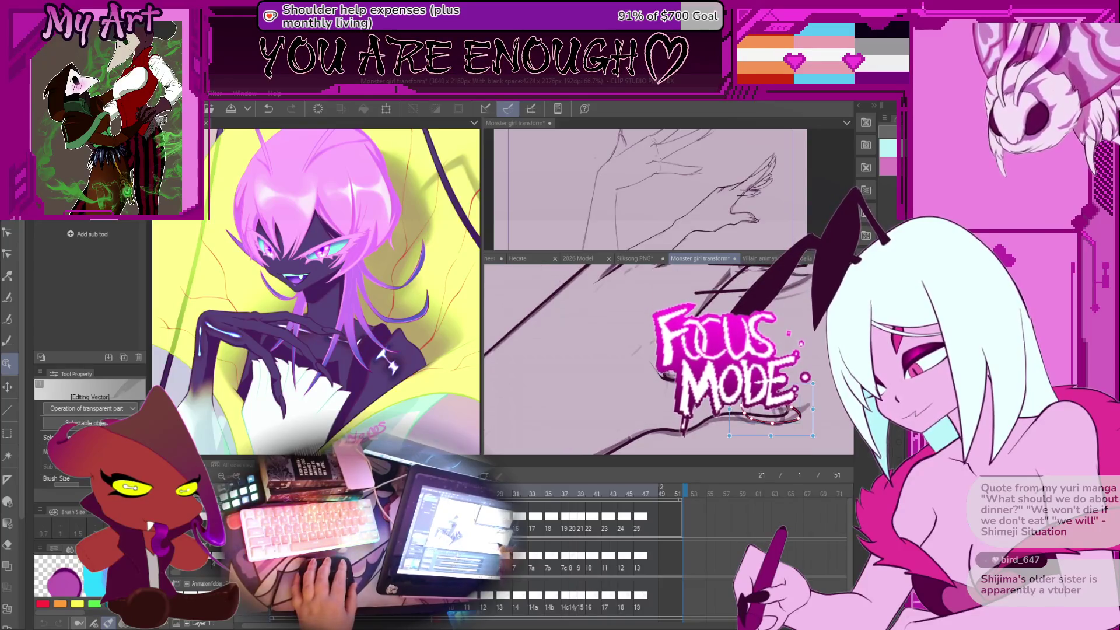
pyautogui.moveTo(737, 430); pyautogui.dragTo(800, 364)
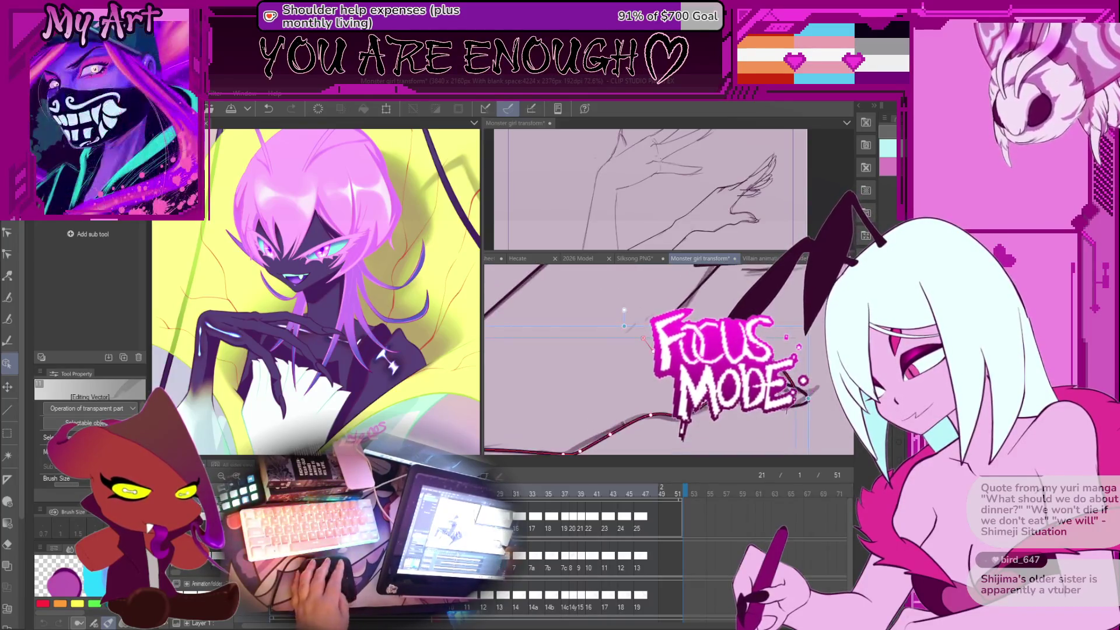
pyautogui.press('y')
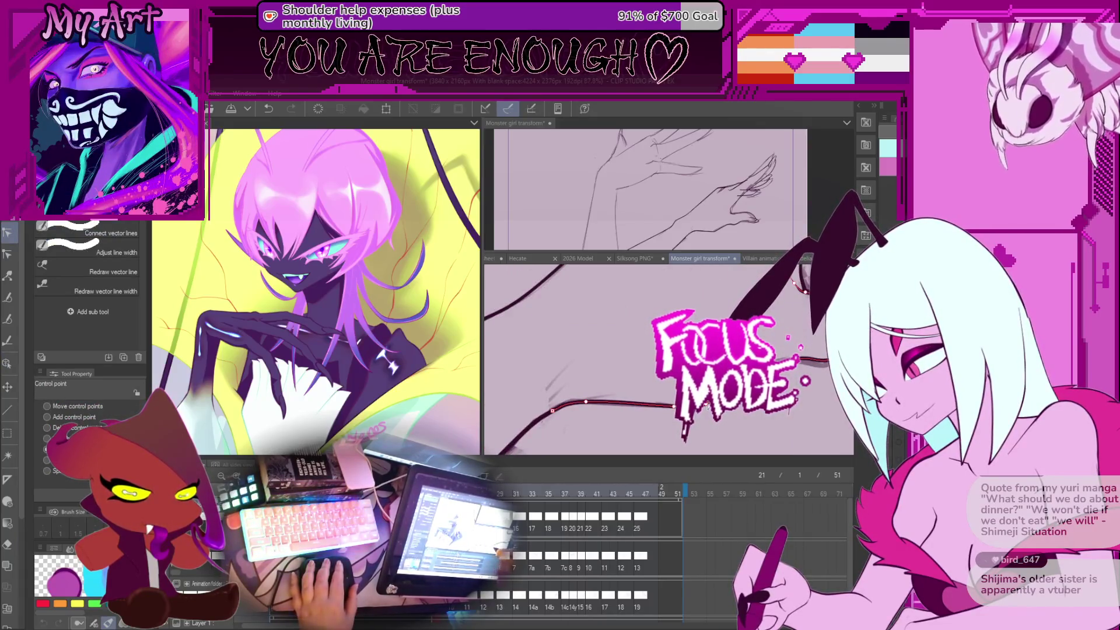
pyautogui.moveTo(707, 407); pyautogui.dragTo(723, 431)
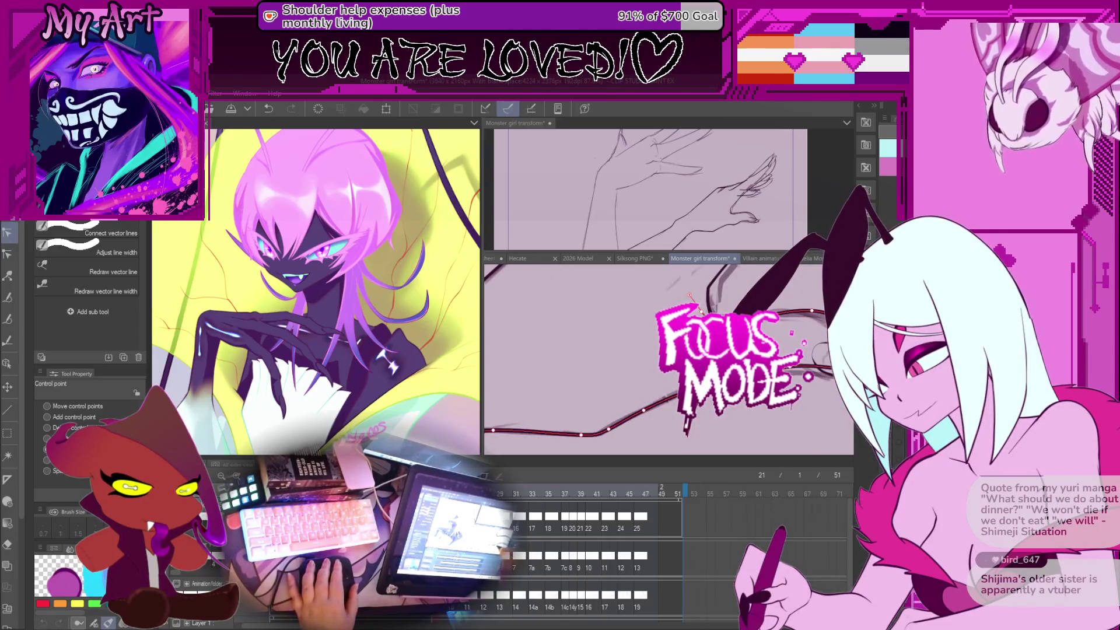
pyautogui.moveTo(689, 295); pyautogui.dragTo(626, 309)
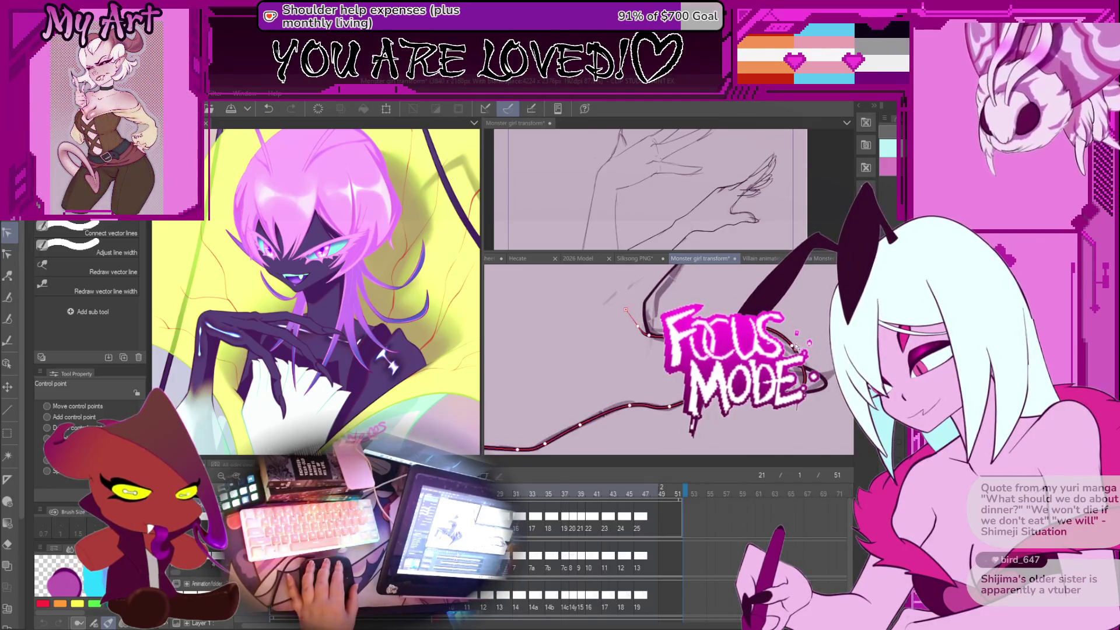
pyautogui.moveTo(791, 350); pyautogui.dragTo(815, 412)
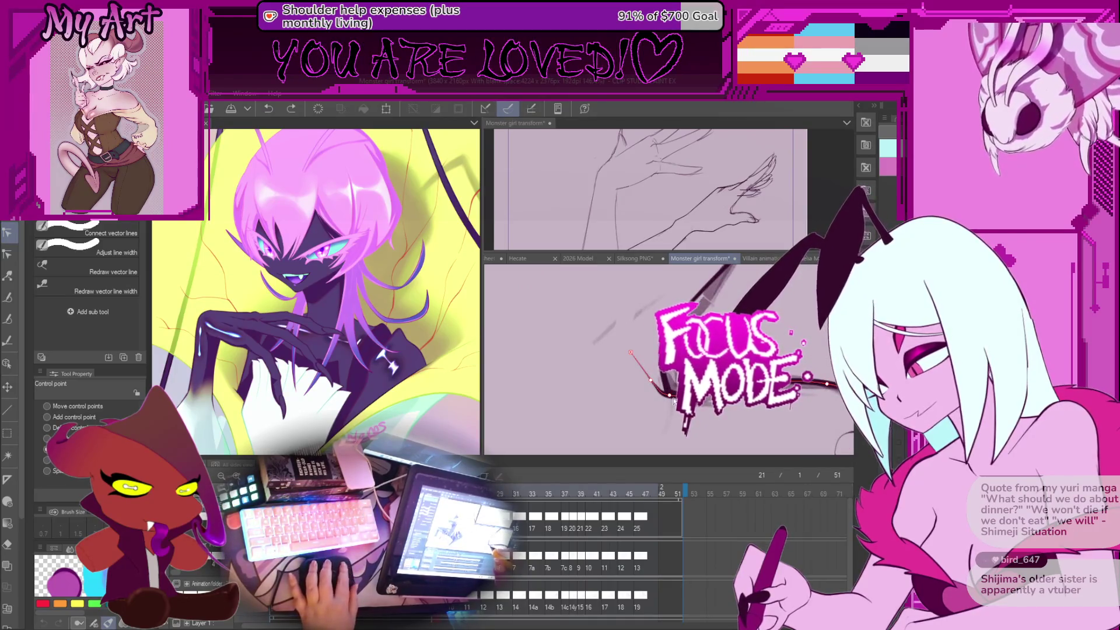
pyautogui.moveTo(674, 402)
pyautogui.mouseDown()
pyautogui.moveTo(716, 430)
pyautogui.moveTo(690, 395)
pyautogui.mouseUp()
# Step: Add a control point to the red tendril line, then pick the horizontal tendril stroke
pyautogui.click(663, 377)
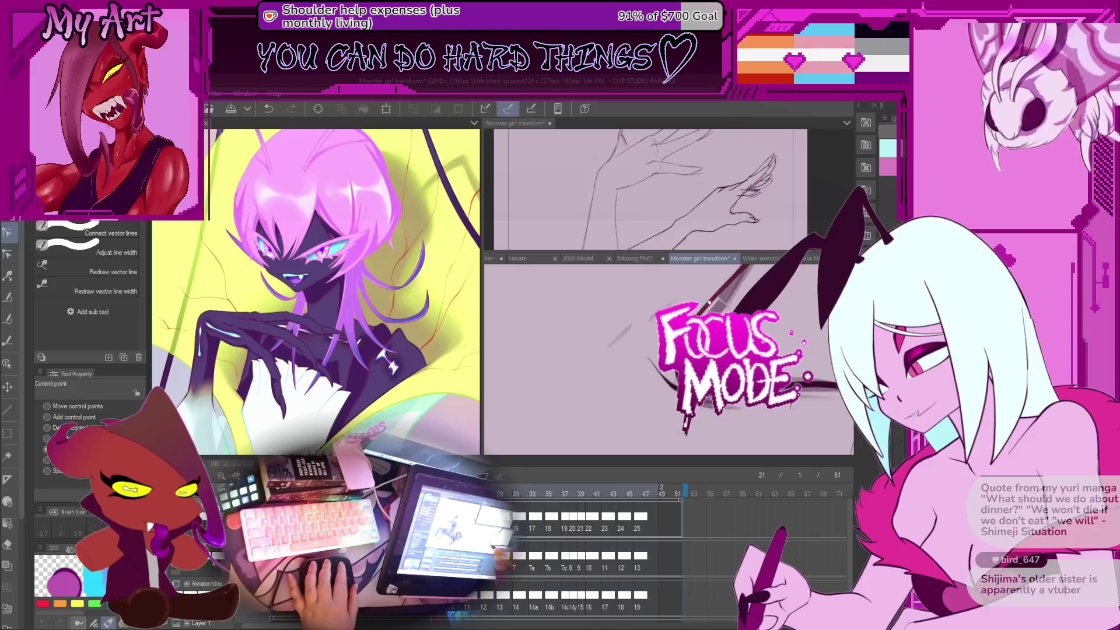
pyautogui.moveTo(687, 341); pyautogui.dragTo(661, 387)
pyautogui.scroll(-1, 665, 391)
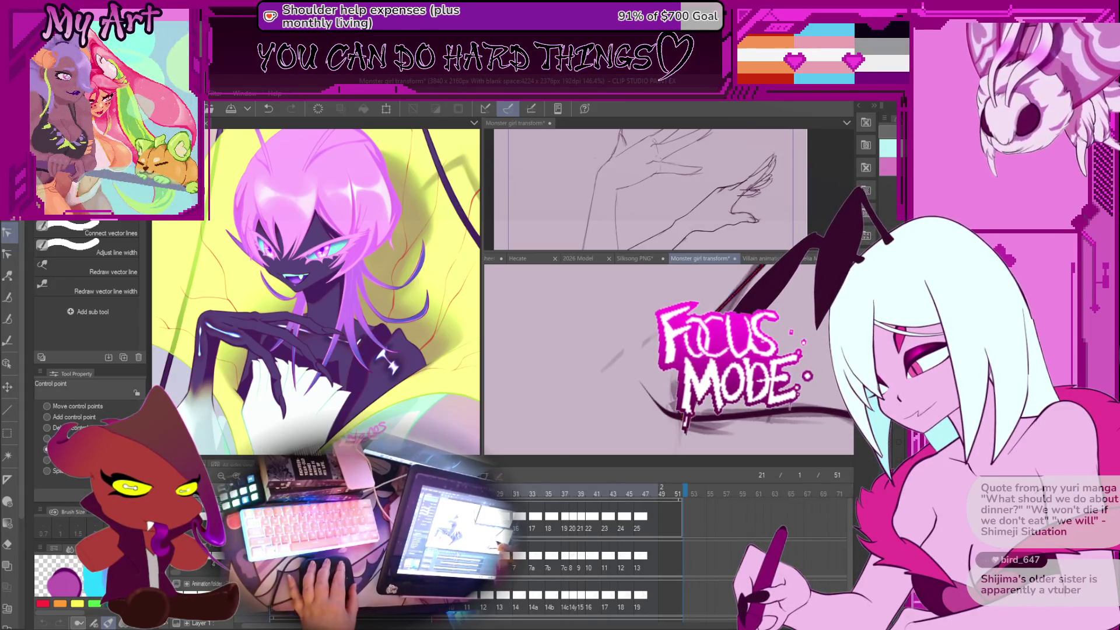
pyautogui.scroll(1, 665, 391)
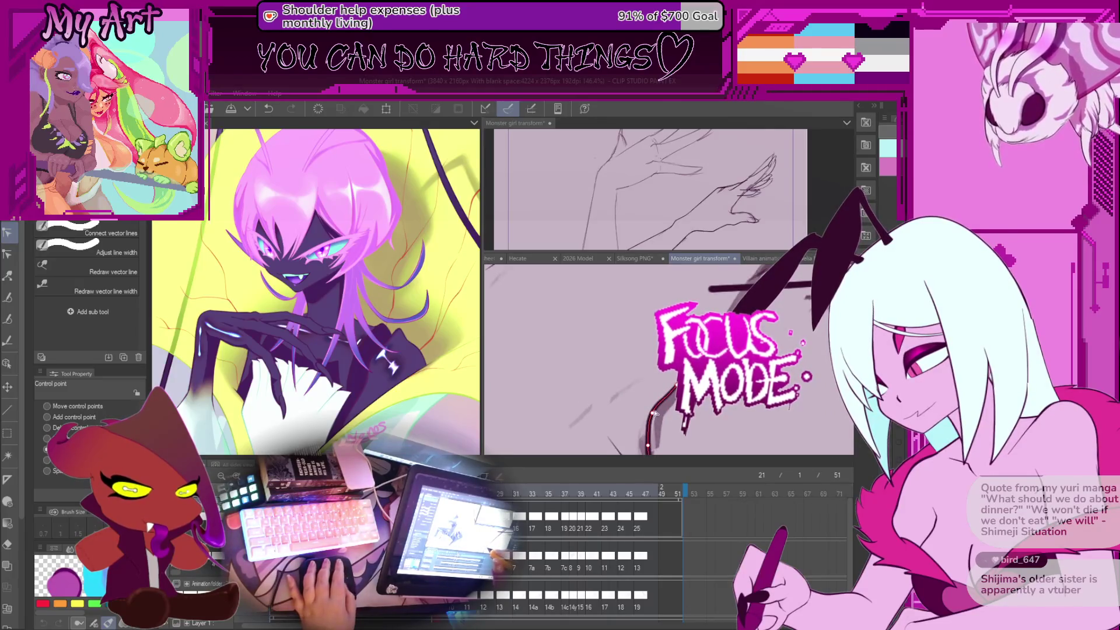
pyautogui.moveTo(654, 416); pyautogui.dragTo(655, 397)
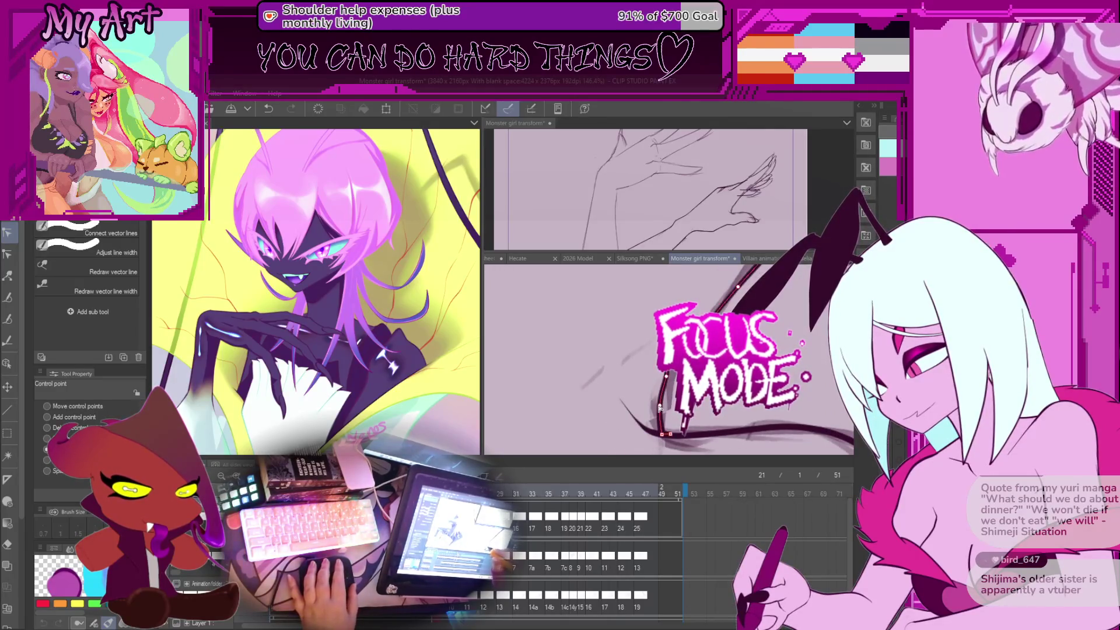
pyautogui.scroll(1, 660, 410)
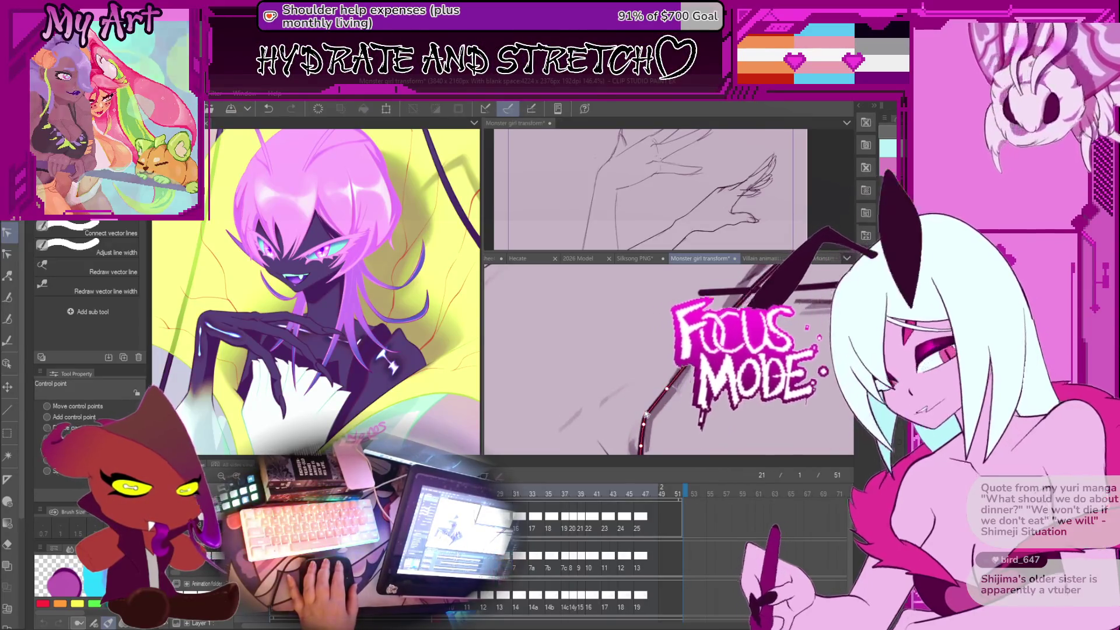
pyautogui.click(700, 292)
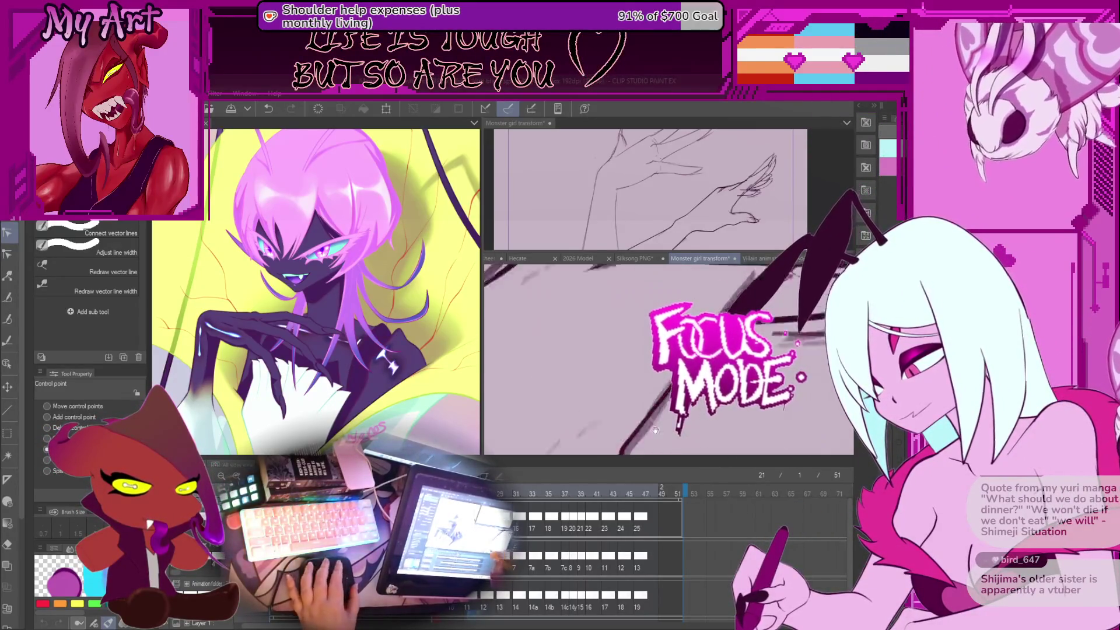
# Step: Pick the long diagonal tendril line and another tendril line to edit their points
pyautogui.click(642, 388)
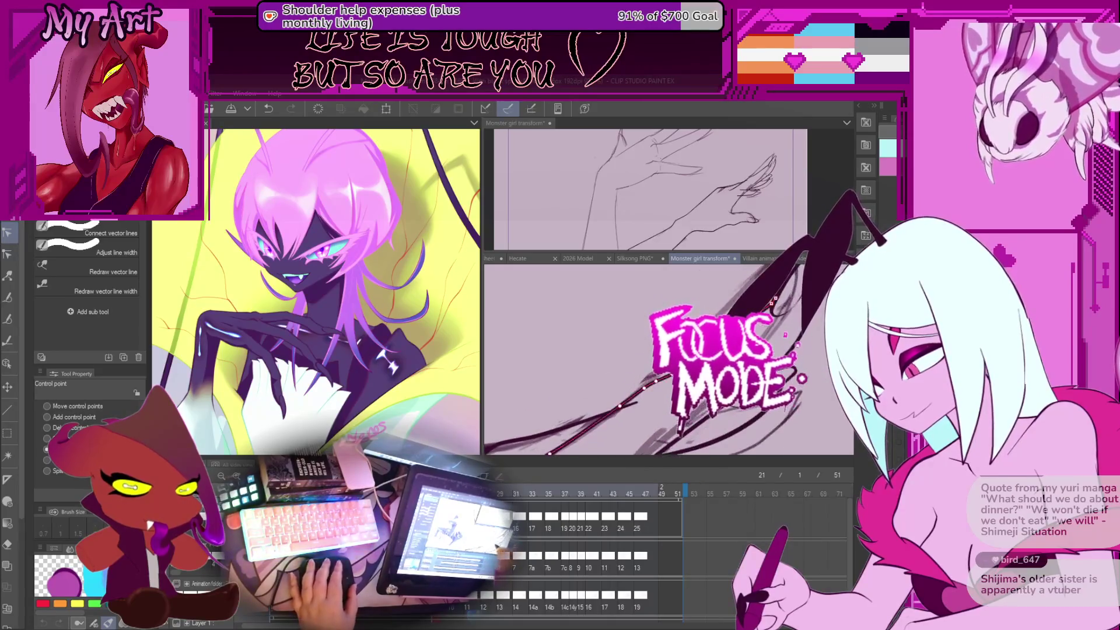
pyautogui.press('m')
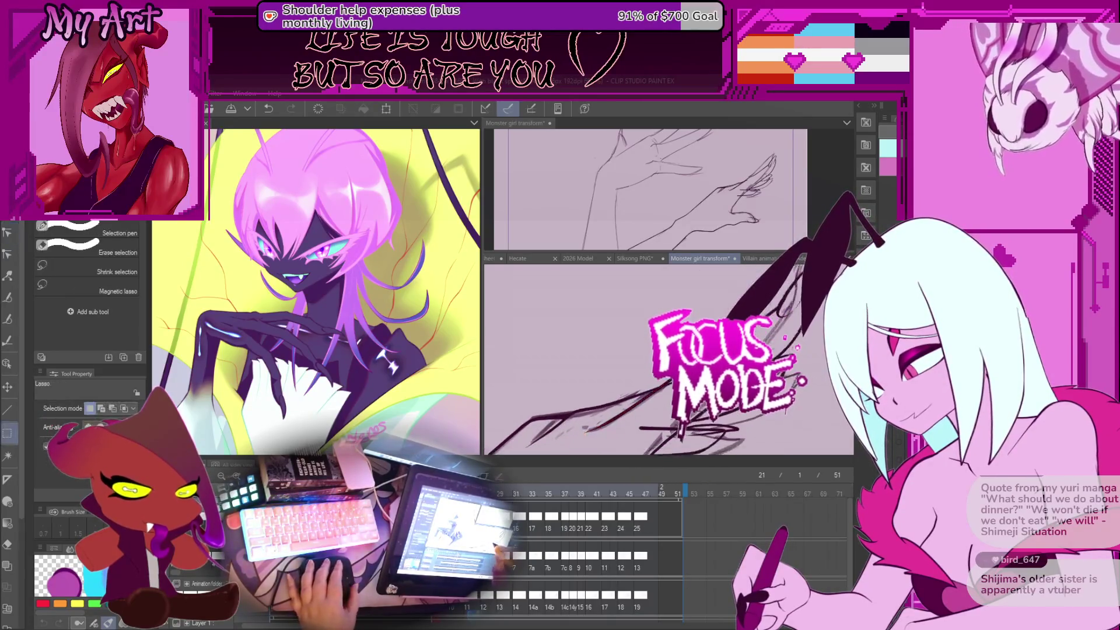
pyautogui.press('y')
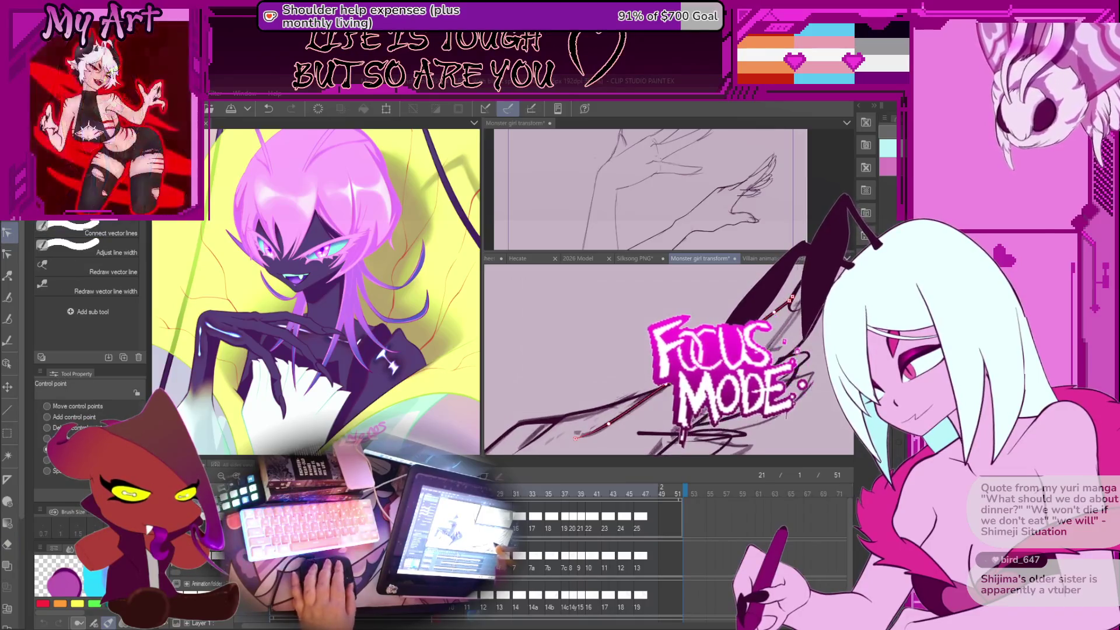
pyautogui.click(619, 436)
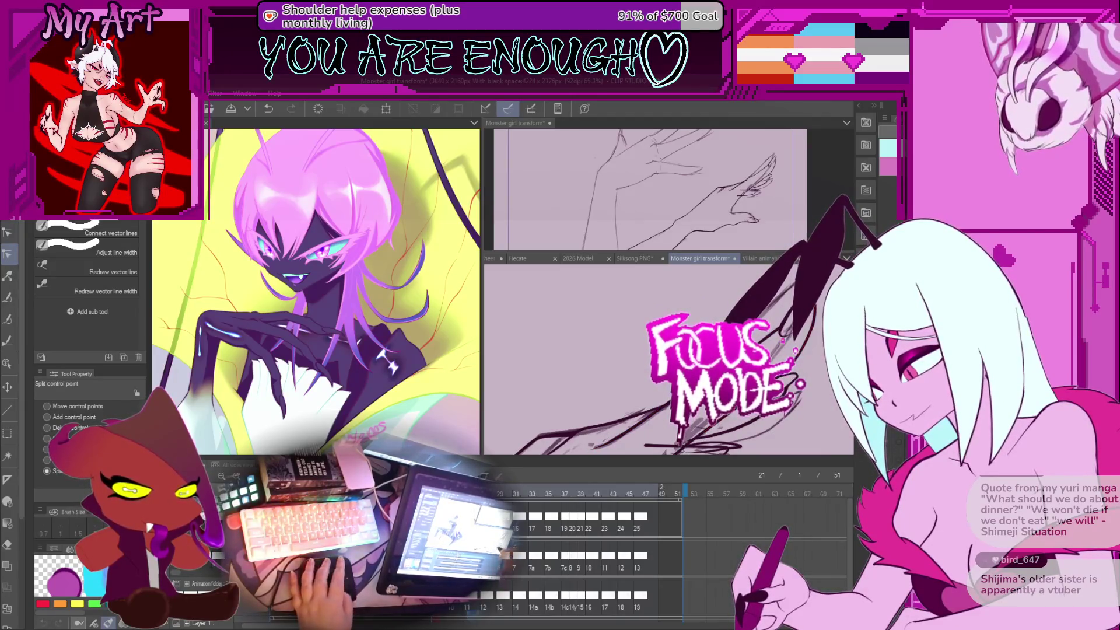
pyautogui.press('m')
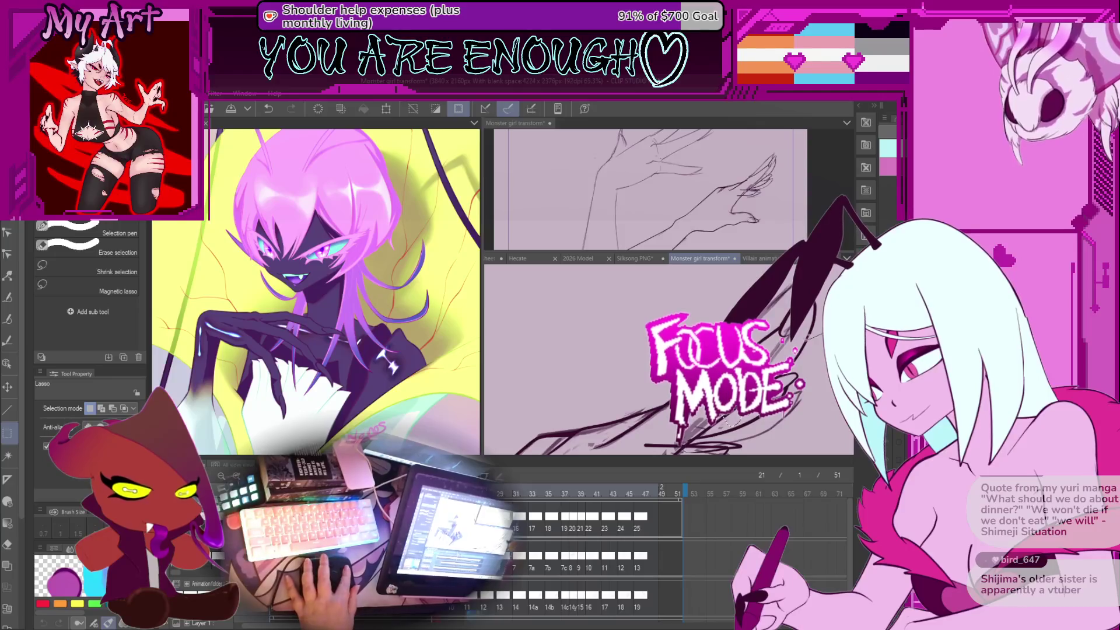
pyautogui.press('o')
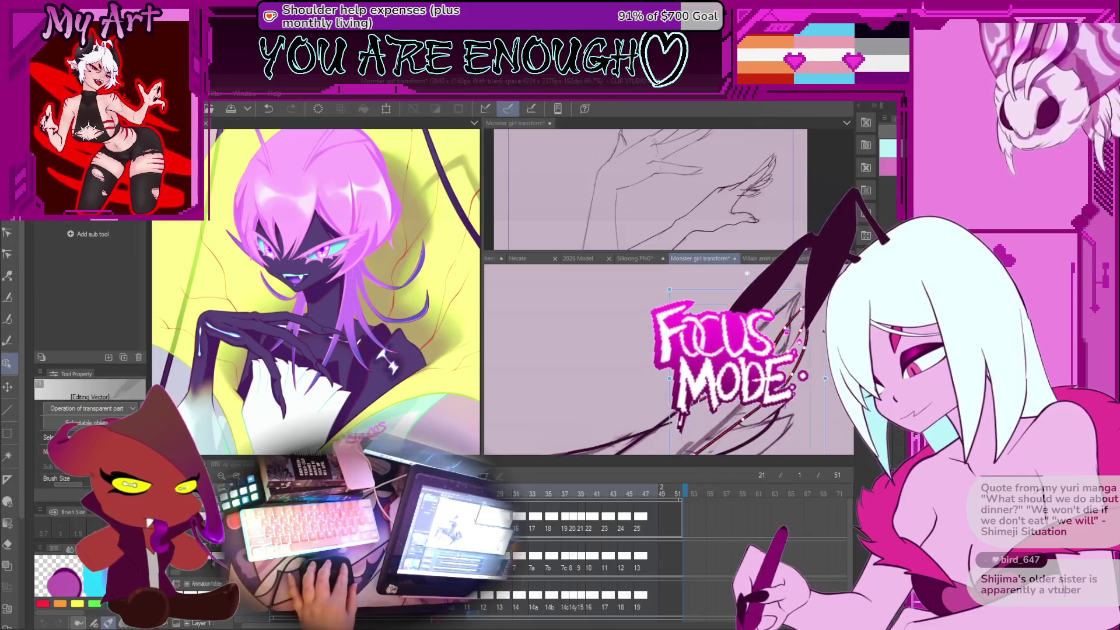
# Step: Take up two more tendril strokes as whole objects, then release the selection
pyautogui.click(810, 322)
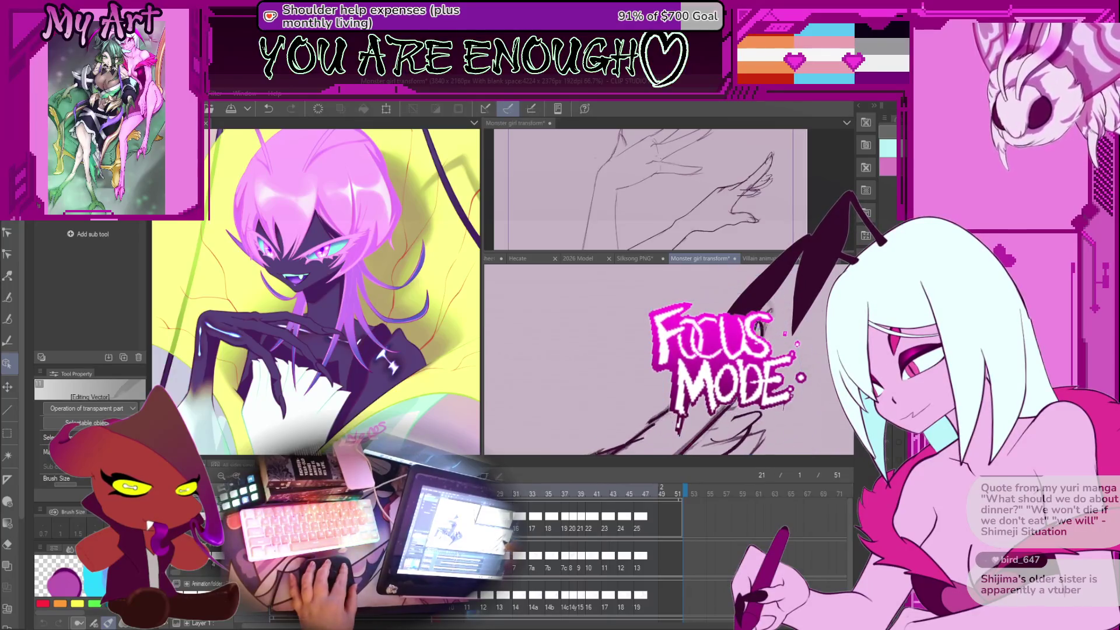
pyautogui.click(659, 415)
pyautogui.press('m')
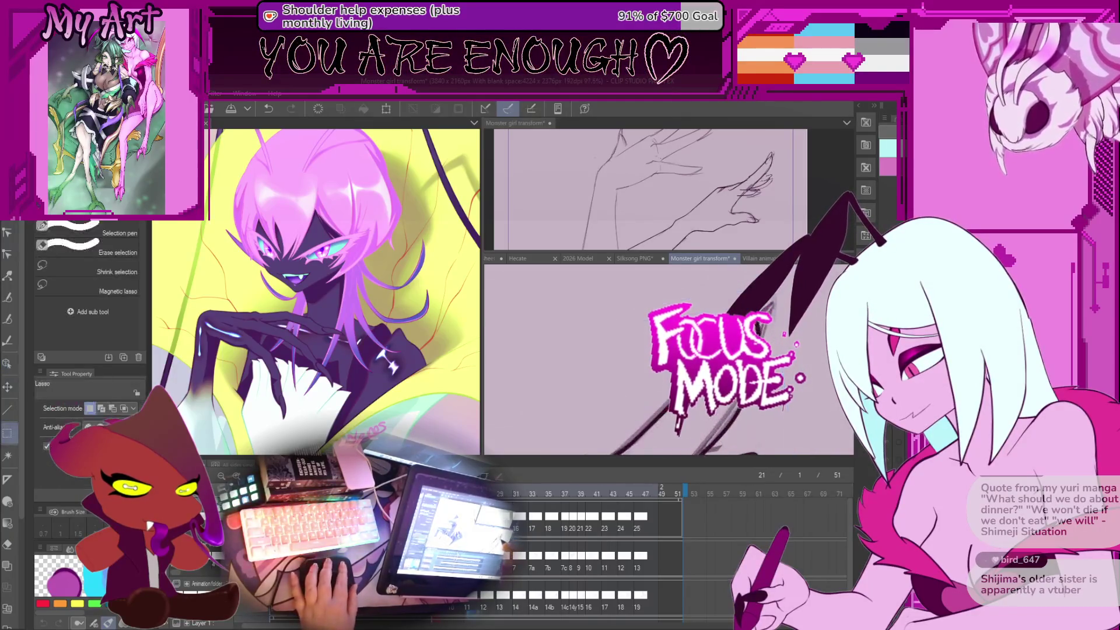
pyautogui.press('o')
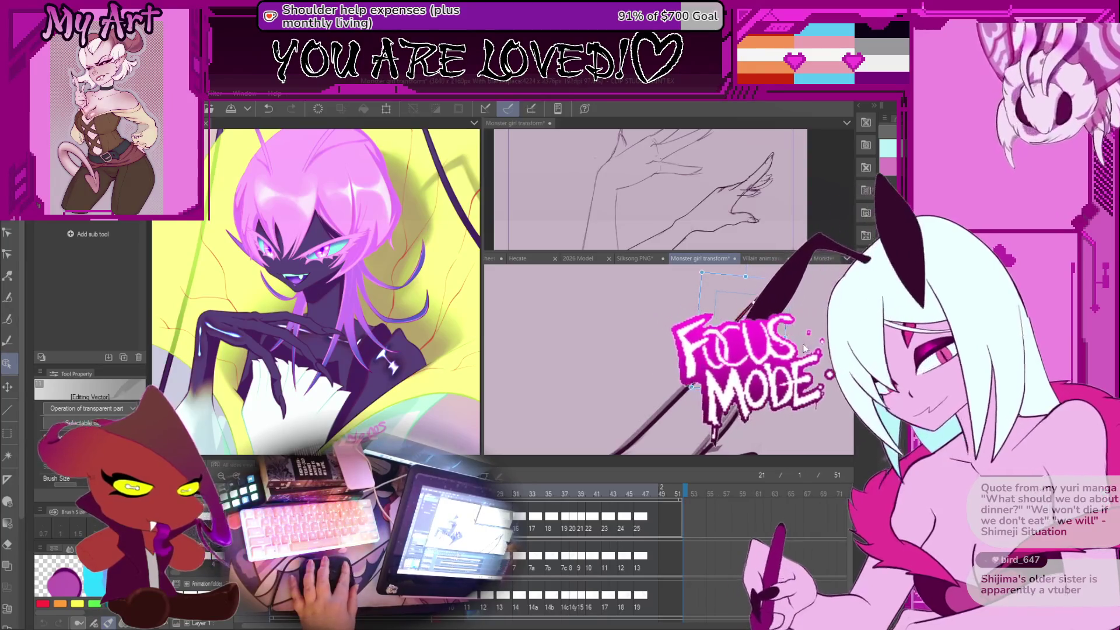
pyautogui.hotkey('ctrl', 'd')
pyautogui.hotkey('ctrl', '0')
# Step: Select a tendril stroke with the Object tool, then return to Control point editing
pyautogui.scroll(5, 658, 358)
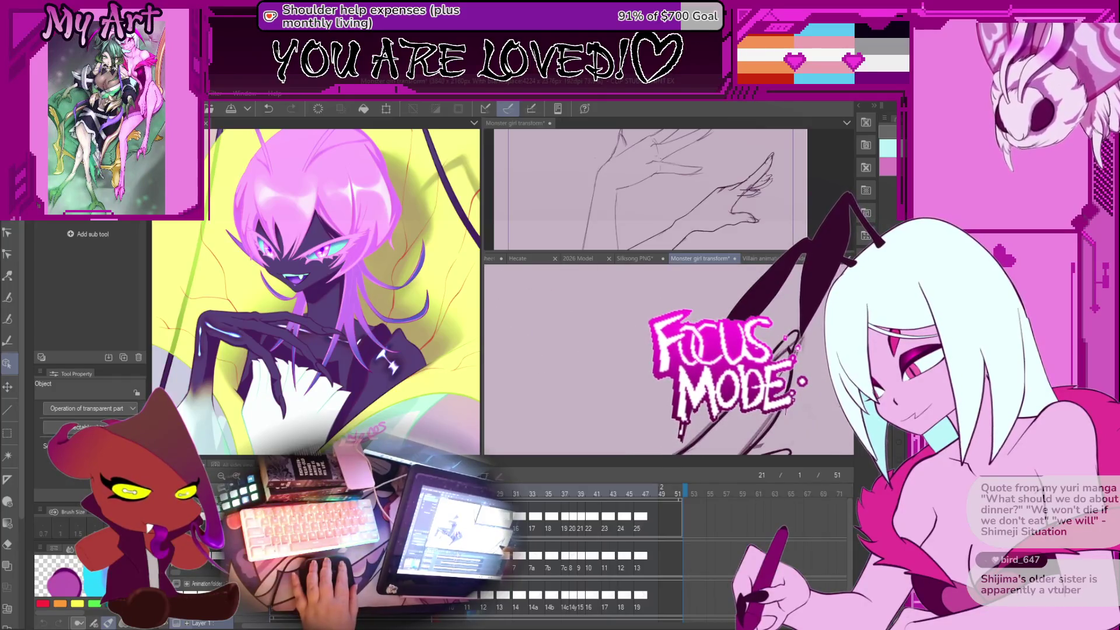
pyautogui.click(793, 338)
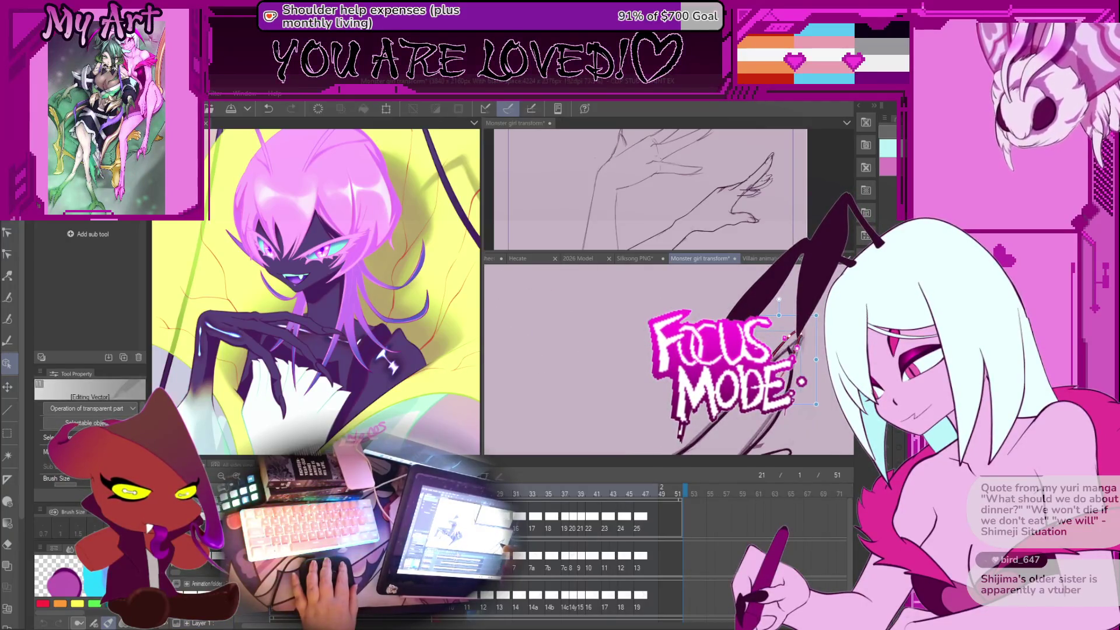
pyautogui.scroll(-3, 668, 359)
pyautogui.scroll(5, 668, 358)
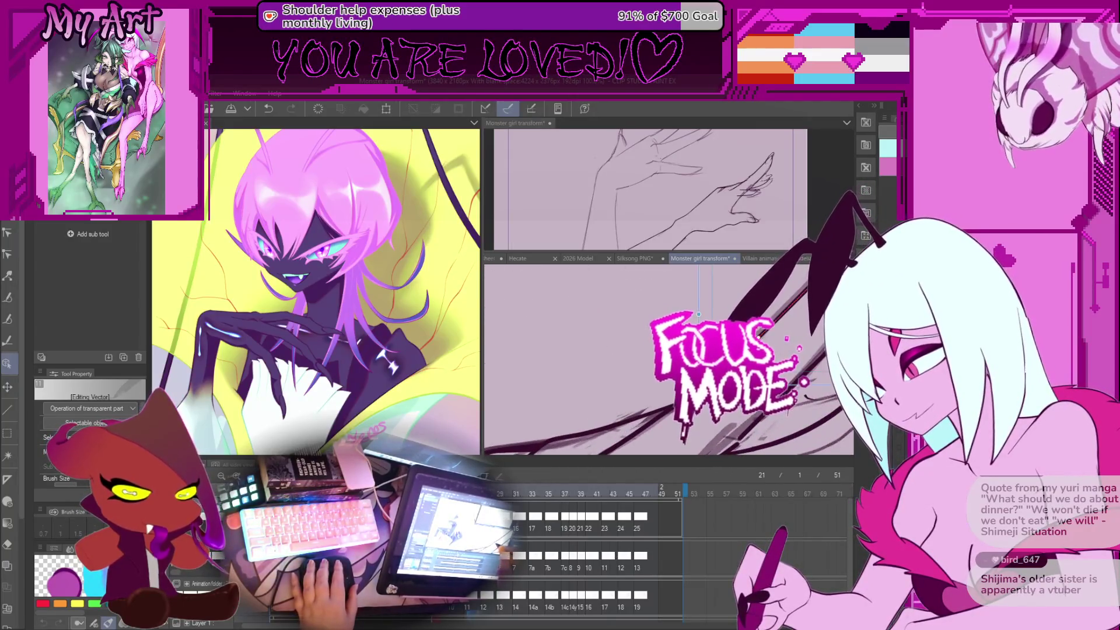
pyautogui.press('y')
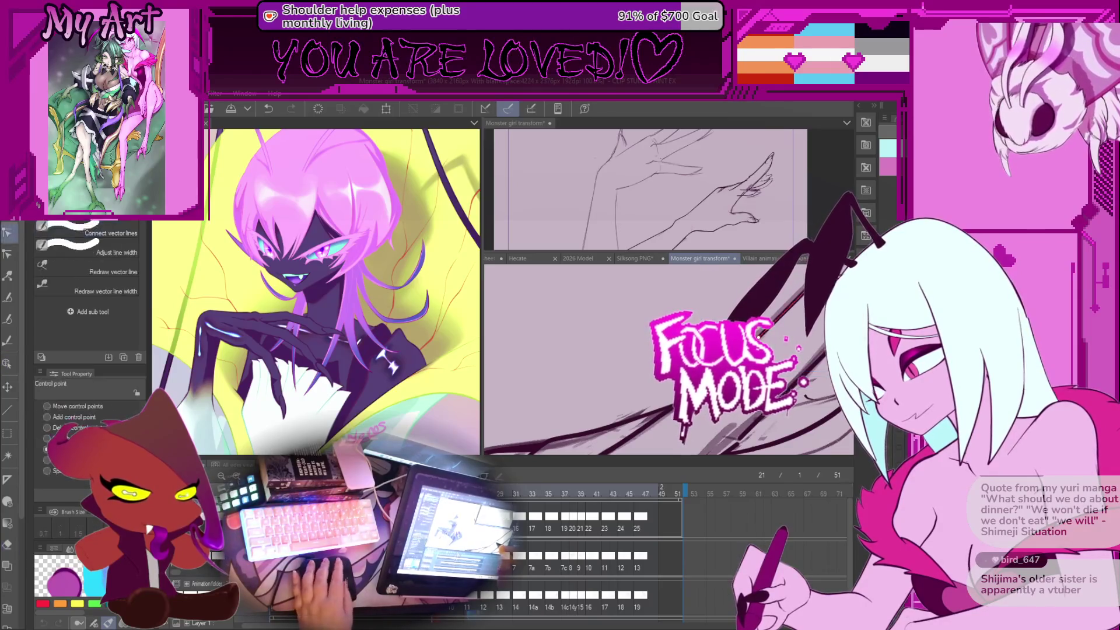
# Step: Zoom, pan and rotate the lower canvas to get a close view of the tendril tangle
pyautogui.scroll(-2, 668, 359)
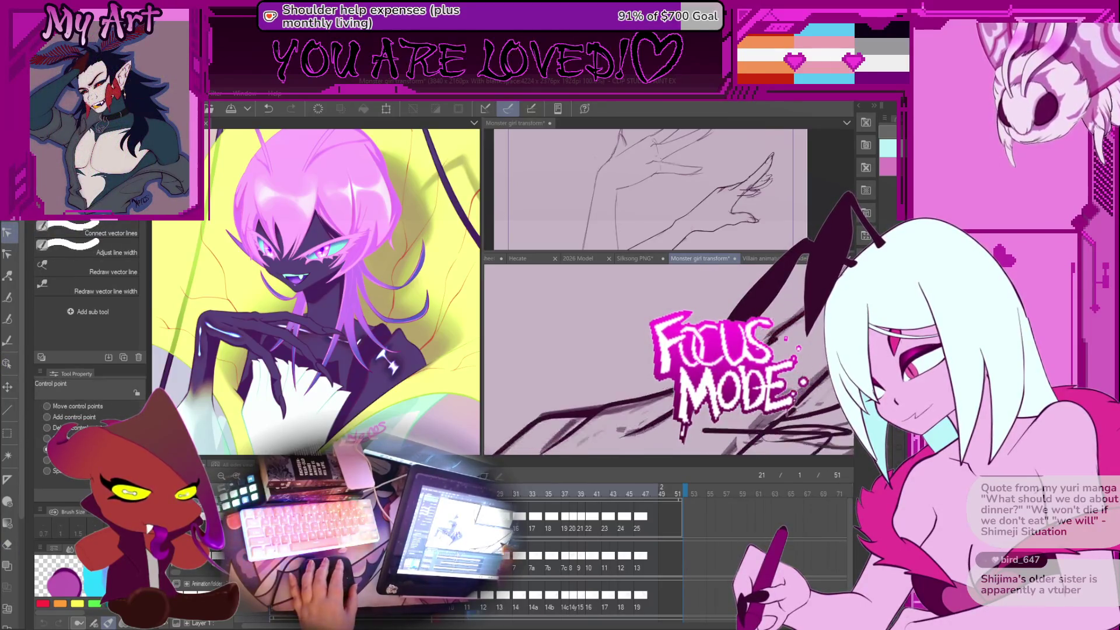
pyautogui.scroll(-2, 668, 359)
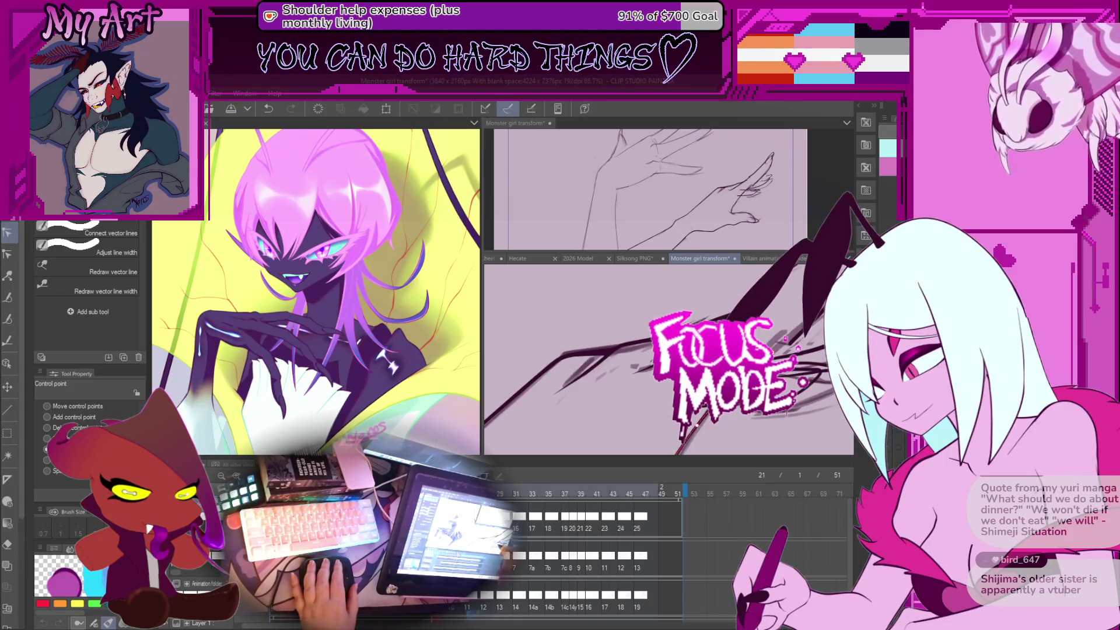
pyautogui.scroll(-3, 668, 358)
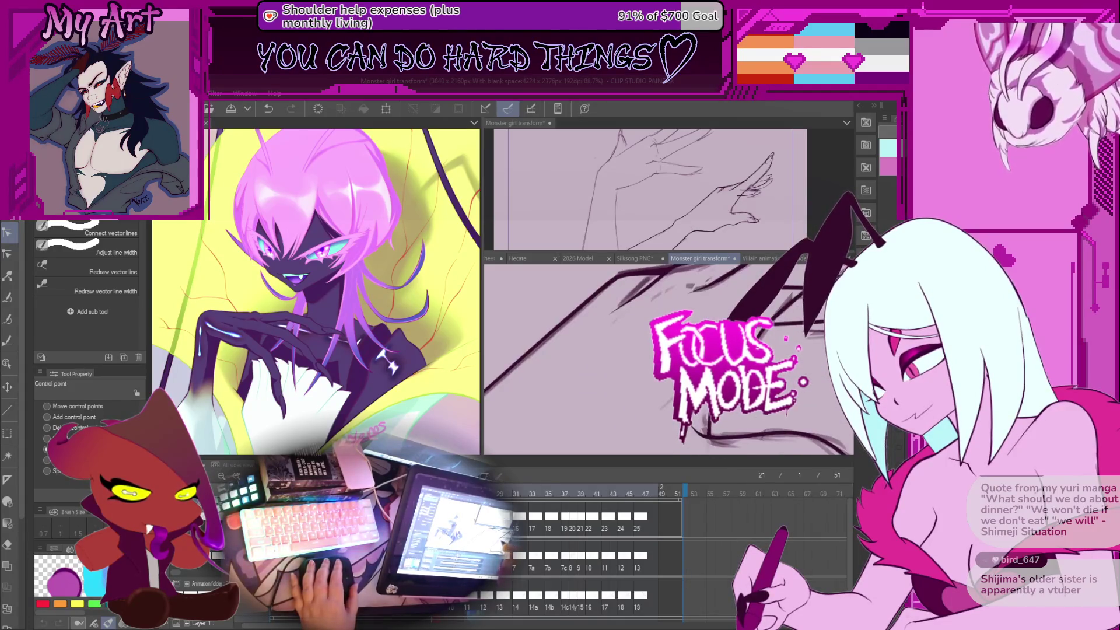
pyautogui.scroll(-2, 668, 359)
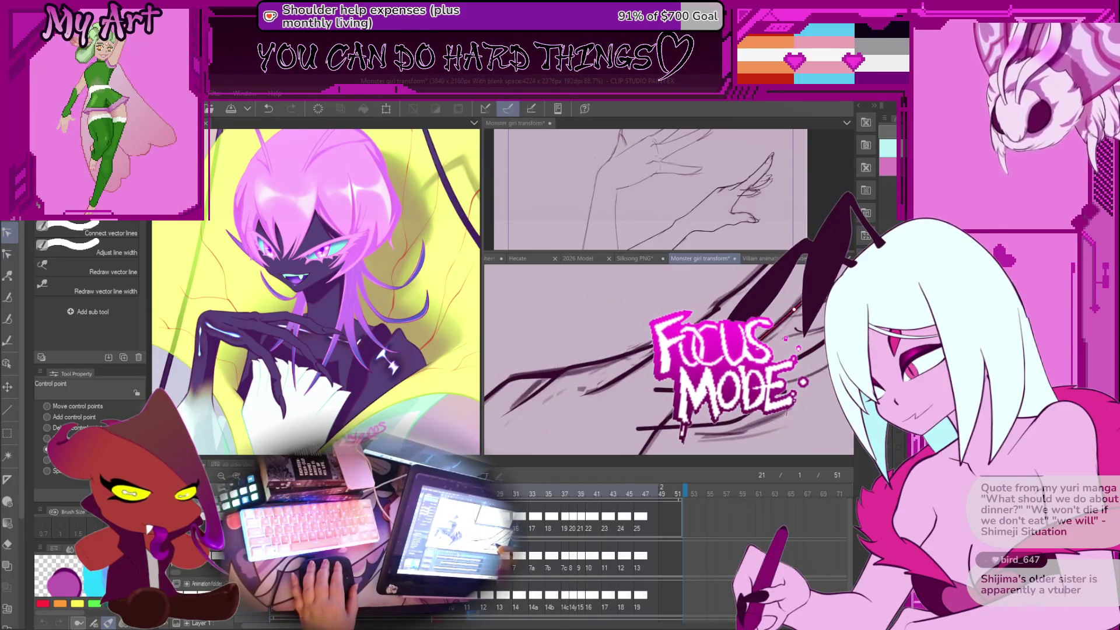
pyautogui.moveTo(771, 333); pyautogui.dragTo(811, 380)
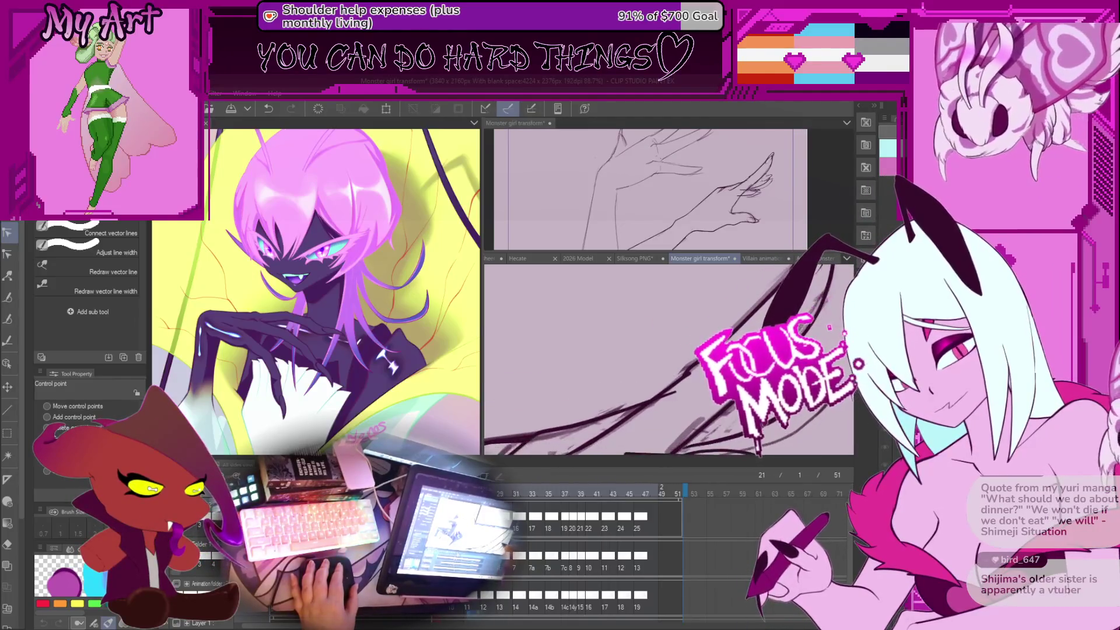
pyautogui.scroll(-2, 649, 430)
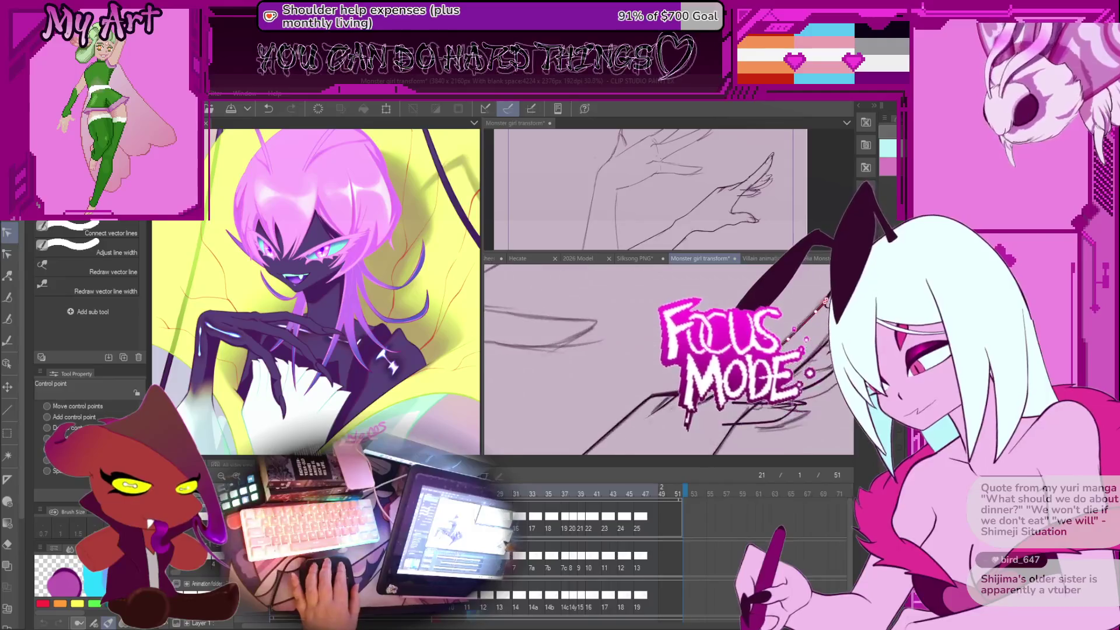
pyautogui.scroll(2, 650, 430)
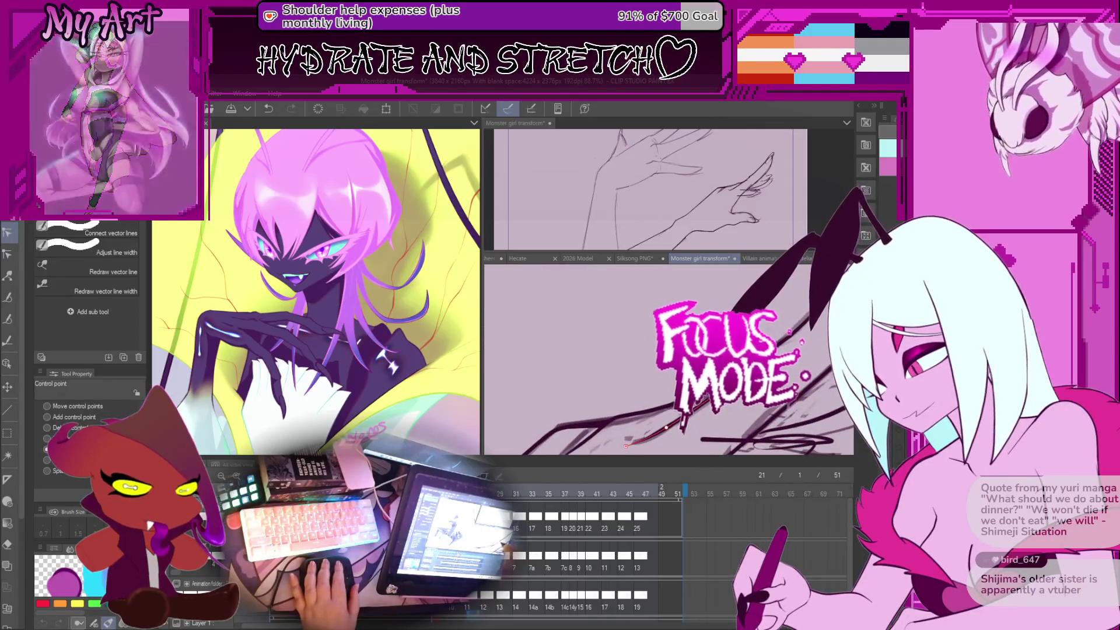
pyautogui.scroll(-4, 626, 445)
pyautogui.scroll(4, 626, 445)
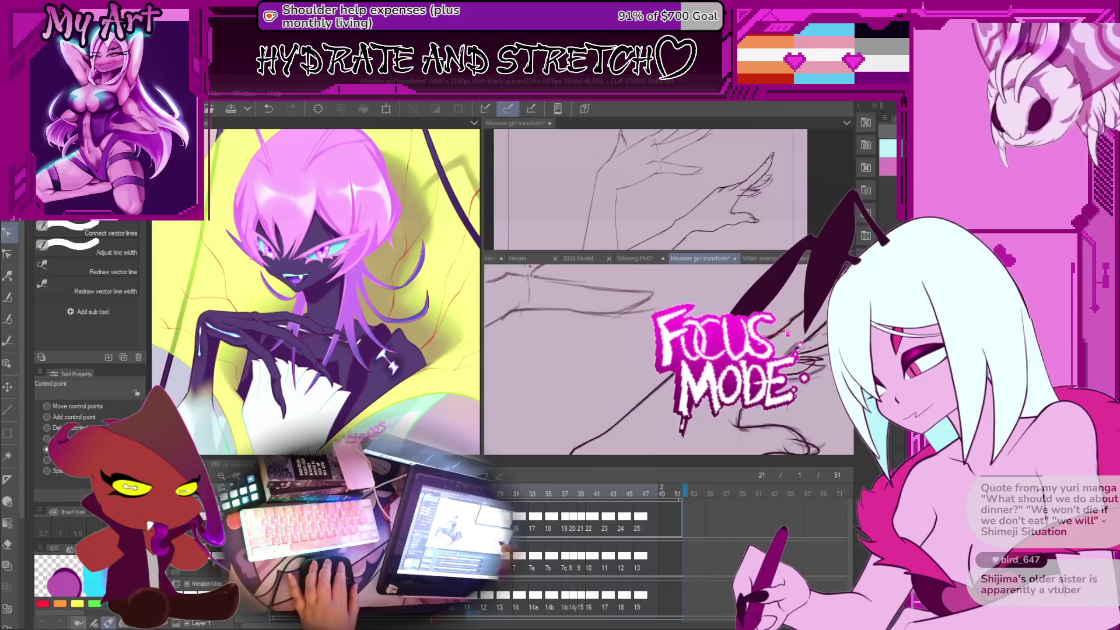
# Step: Nudge the selected tendril stroke slightly up-right, then return to control-point editing
pyautogui.moveTo(669, 327); pyautogui.dragTo(642, 385)
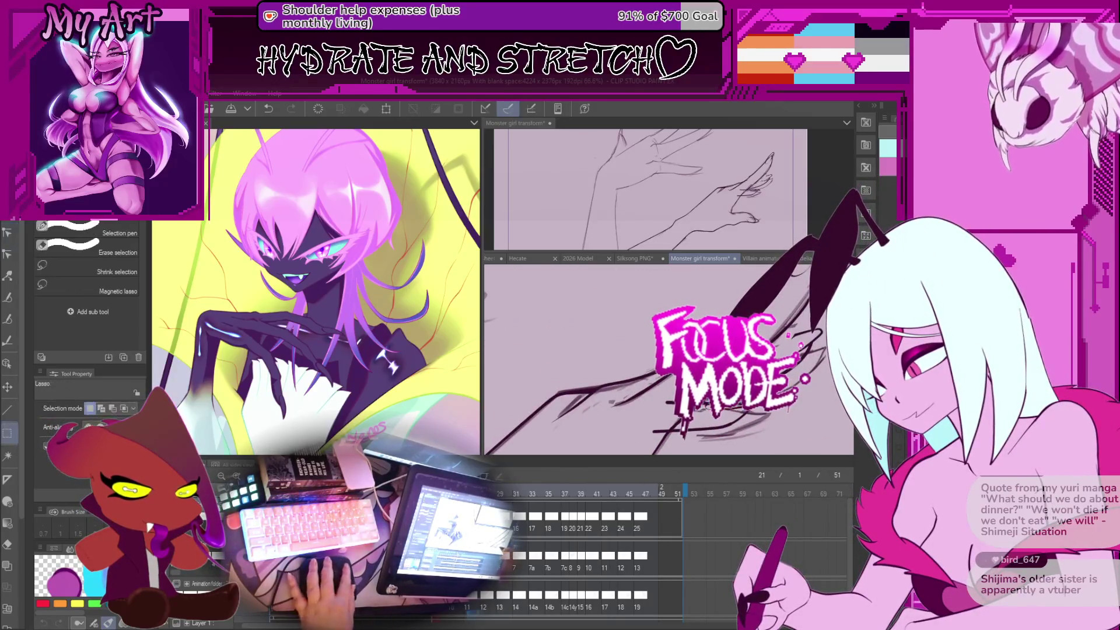
pyautogui.press('o')
pyautogui.moveTo(642, 380); pyautogui.dragTo(653, 386)
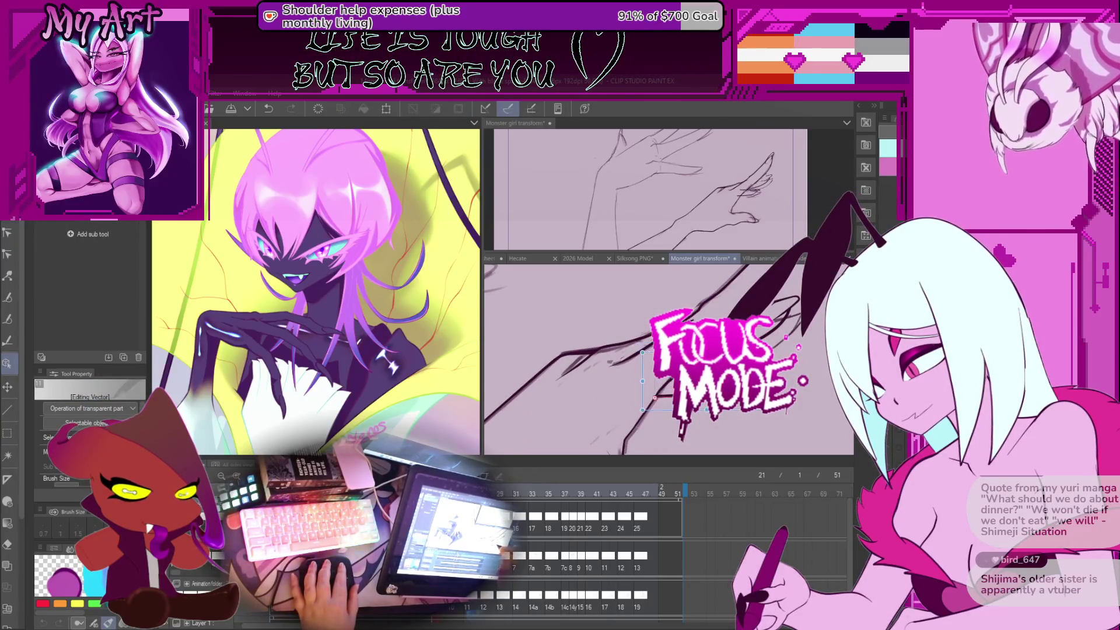
pyautogui.moveTo(645, 381); pyautogui.dragTo(649, 373)
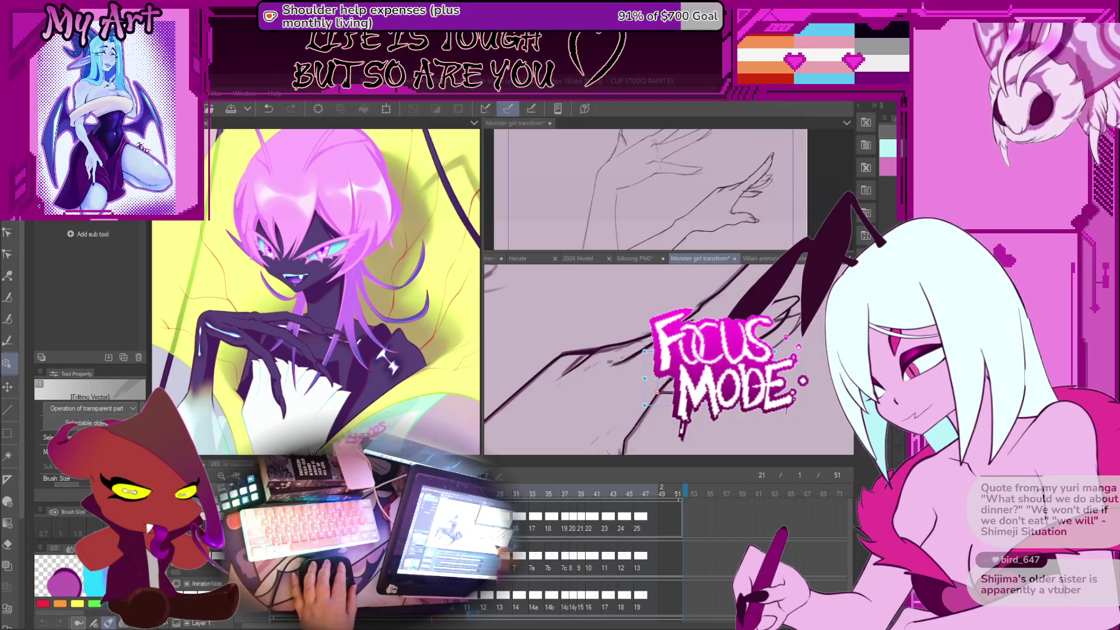
pyautogui.press('y')
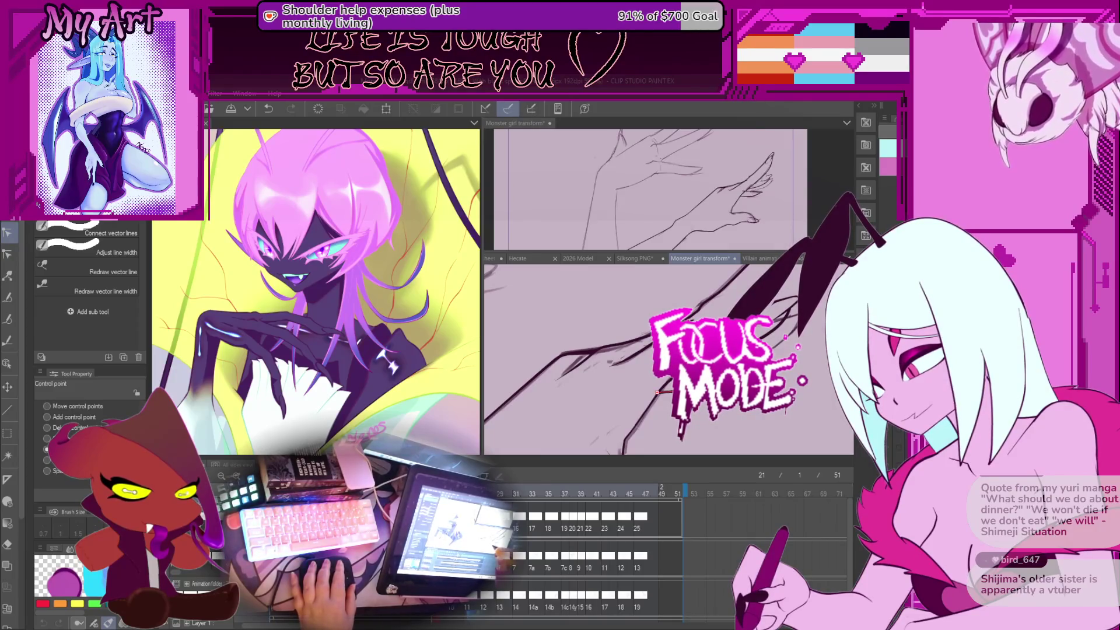
# Step: Save the Monster girl transform animation with Ctrl+S
pyautogui.scroll(2, 668, 359)
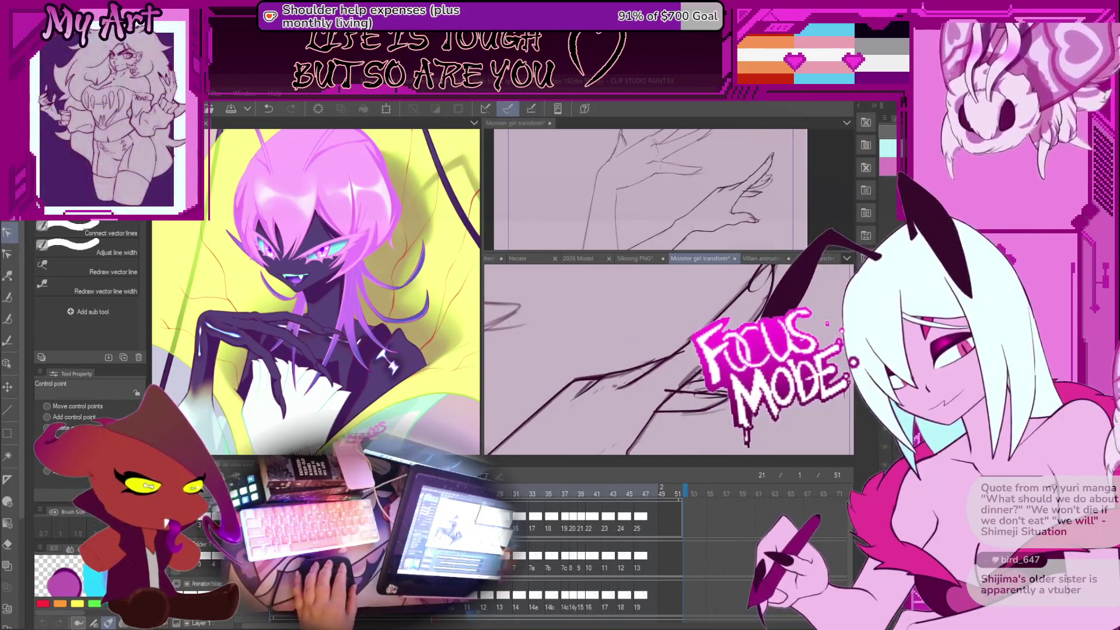
pyautogui.scroll(-3, 752, 394)
pyautogui.hotkey('ctrl', 's')
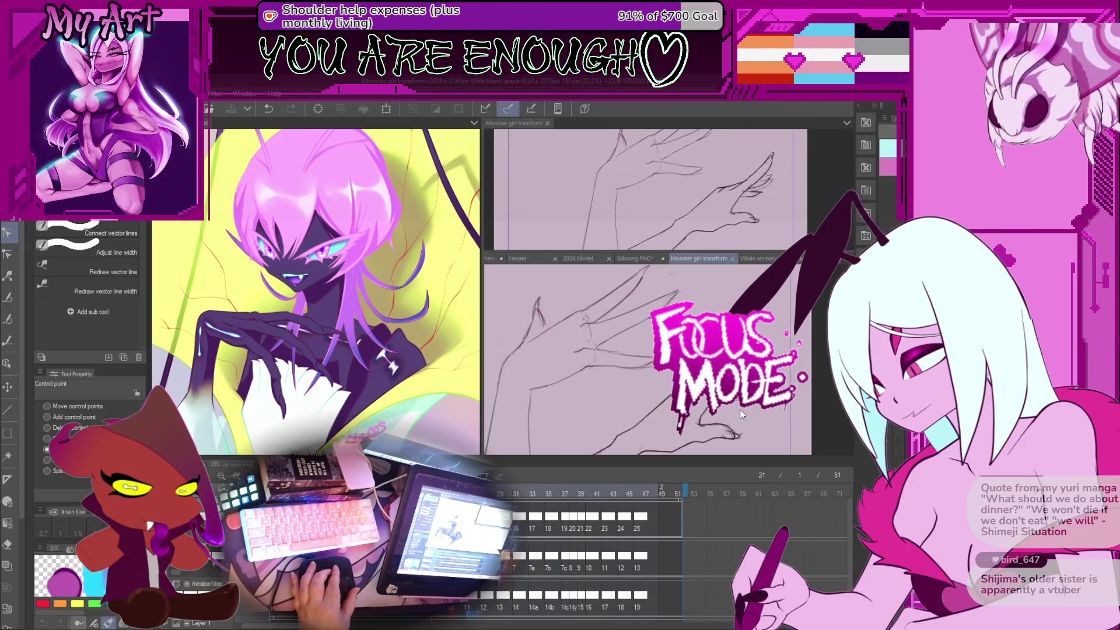
# Step: With the Object tool, step through frames 23, 19, 21 and 13, zooming out to see the hand
pyautogui.scroll(5, 740, 409)
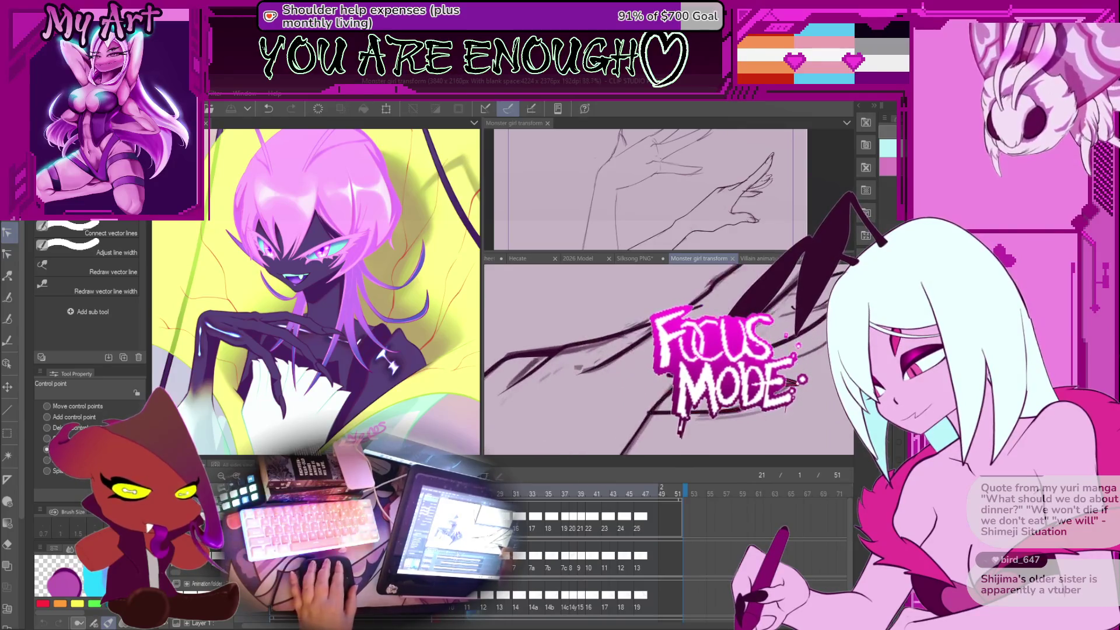
pyautogui.press('o')
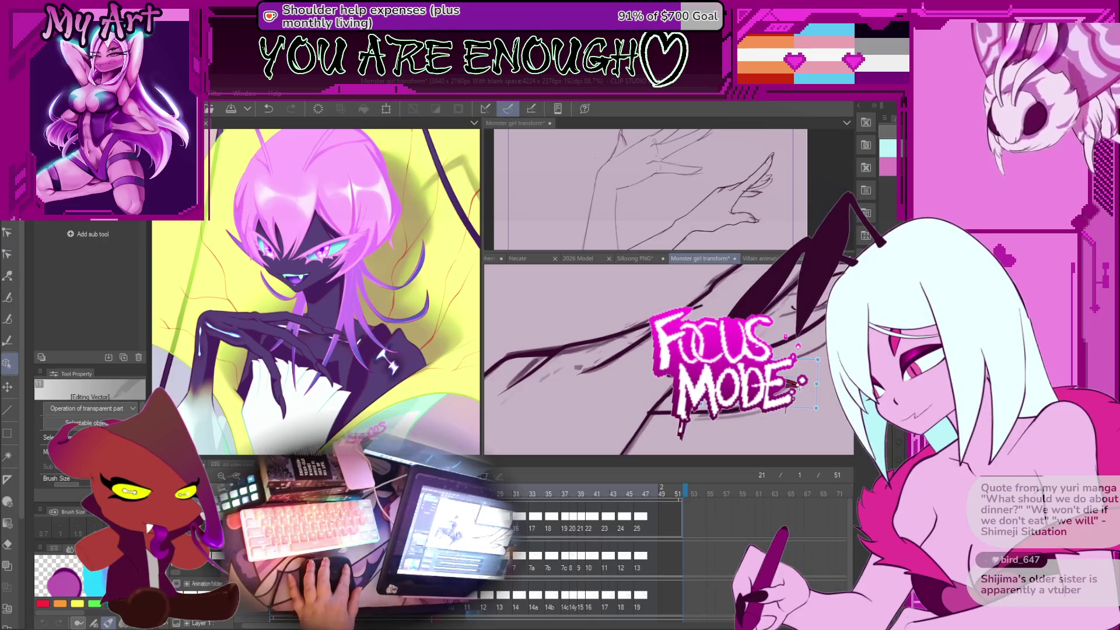
pyautogui.scroll(-2, 800, 385)
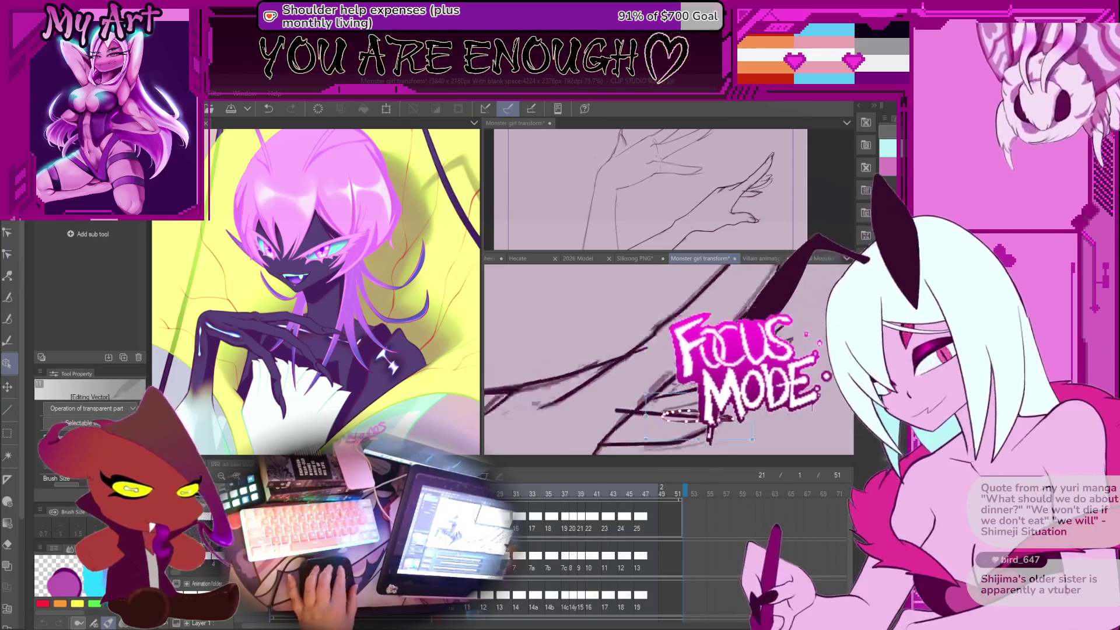
pyautogui.scroll(-2, 668, 358)
pyautogui.press('Right')
pyautogui.press('Right')
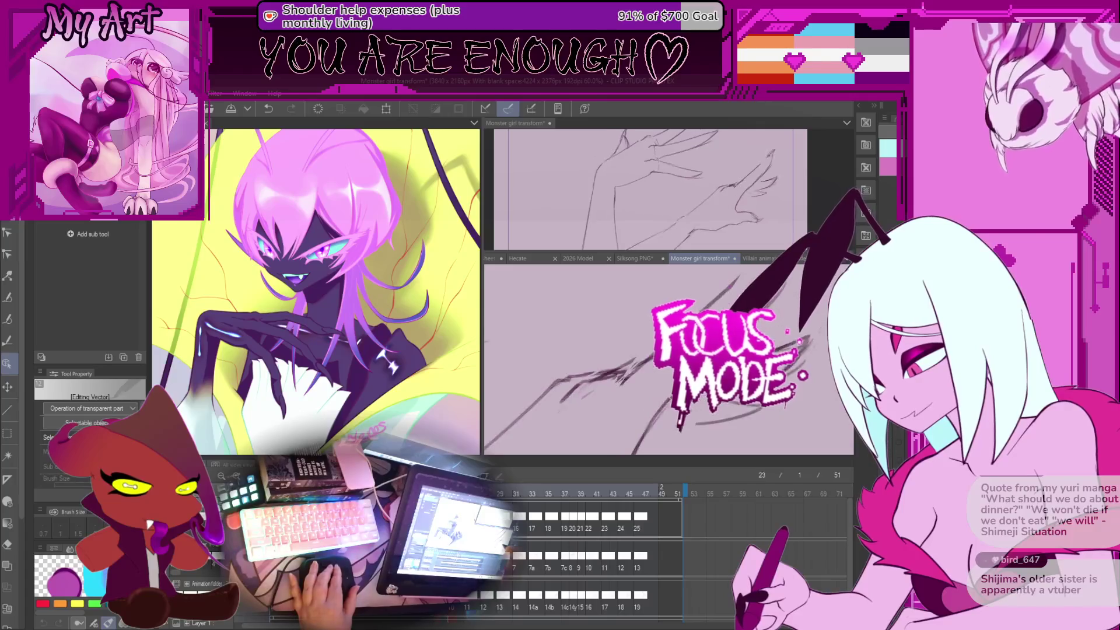
pyautogui.press('Left')
pyautogui.press('Left')
pyautogui.press('Left')
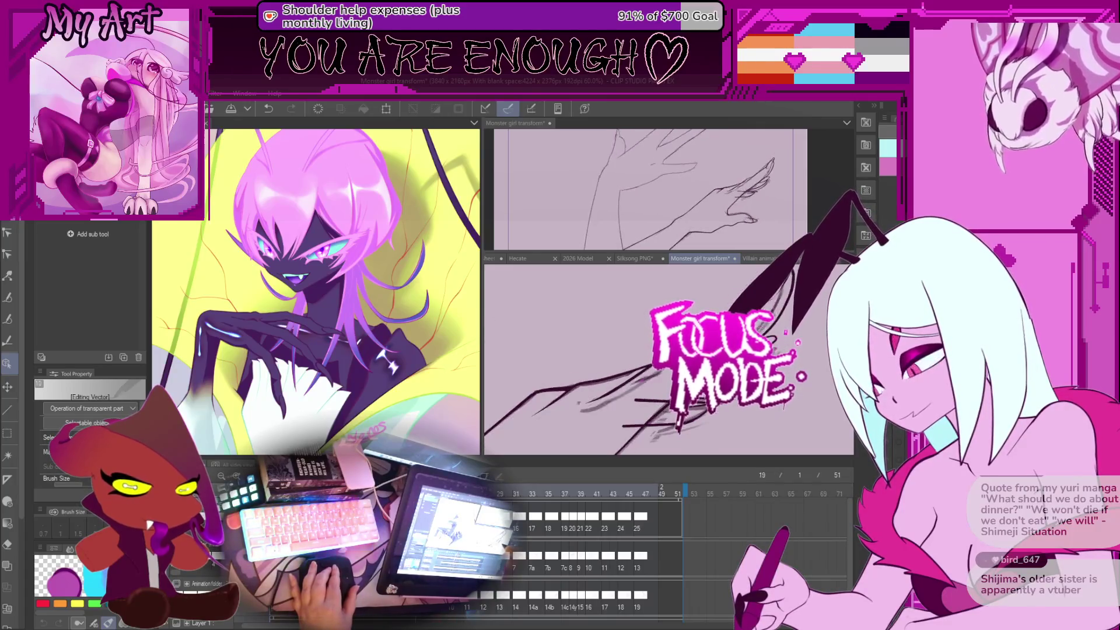
pyautogui.press('Right')
pyautogui.press('Right')
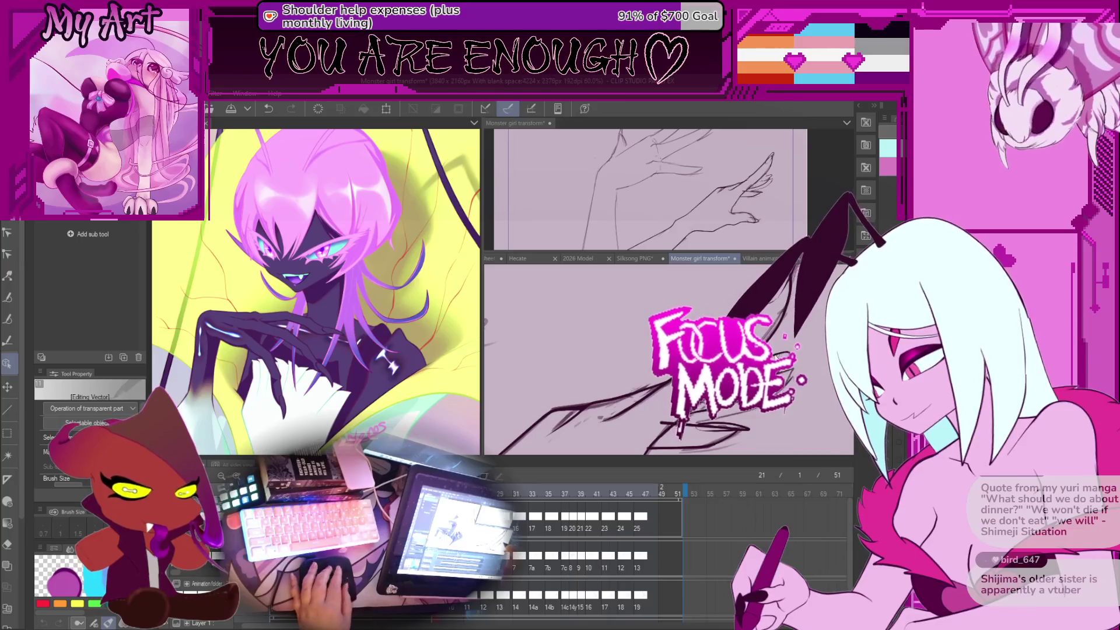
pyautogui.press('Left')
pyautogui.press('Left')
pyautogui.press('Left')
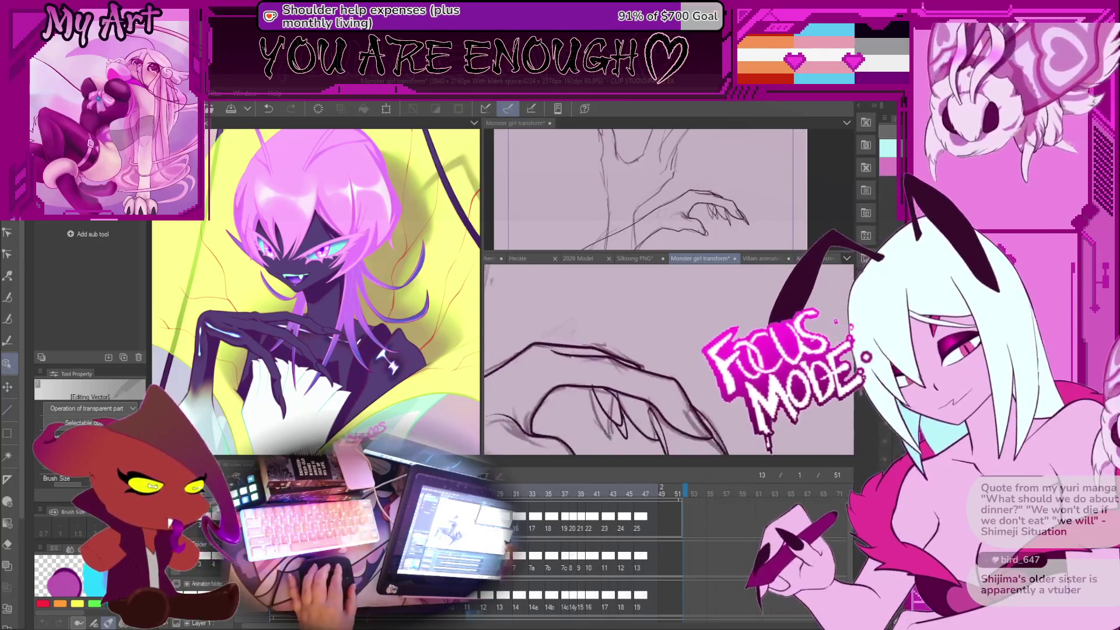
pyautogui.hotkey('ctrl', '-')
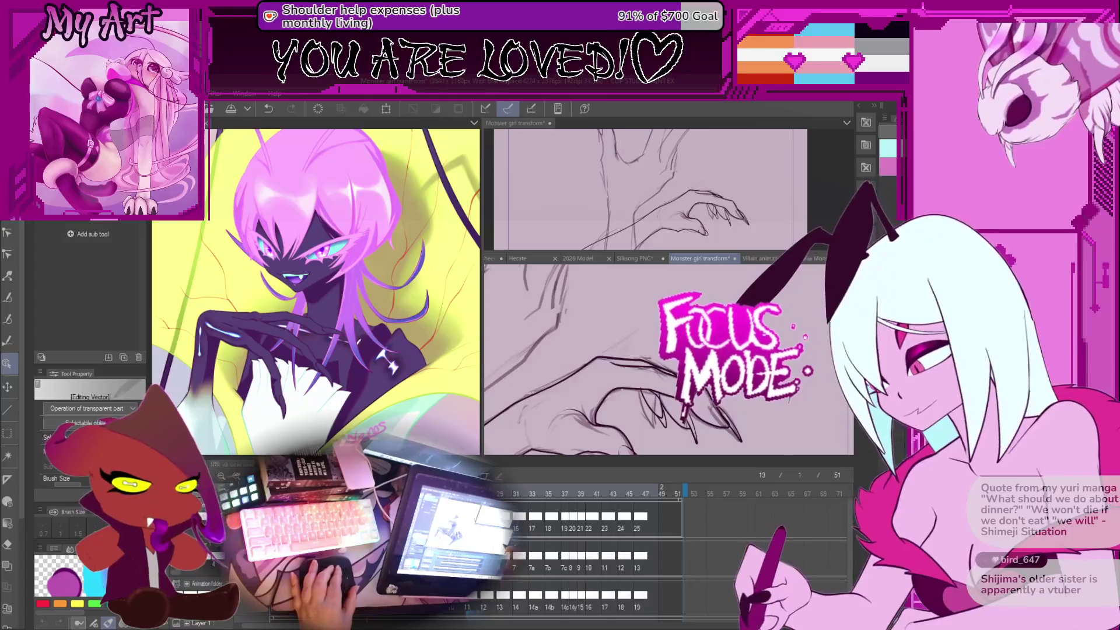
# Step: Review frames 15, 17, 19, 11, 25 and back to 13 to check the fingertip strokes
pyautogui.press('Right')
pyautogui.press('Right')
pyautogui.press('Right')
pyautogui.press('Right')
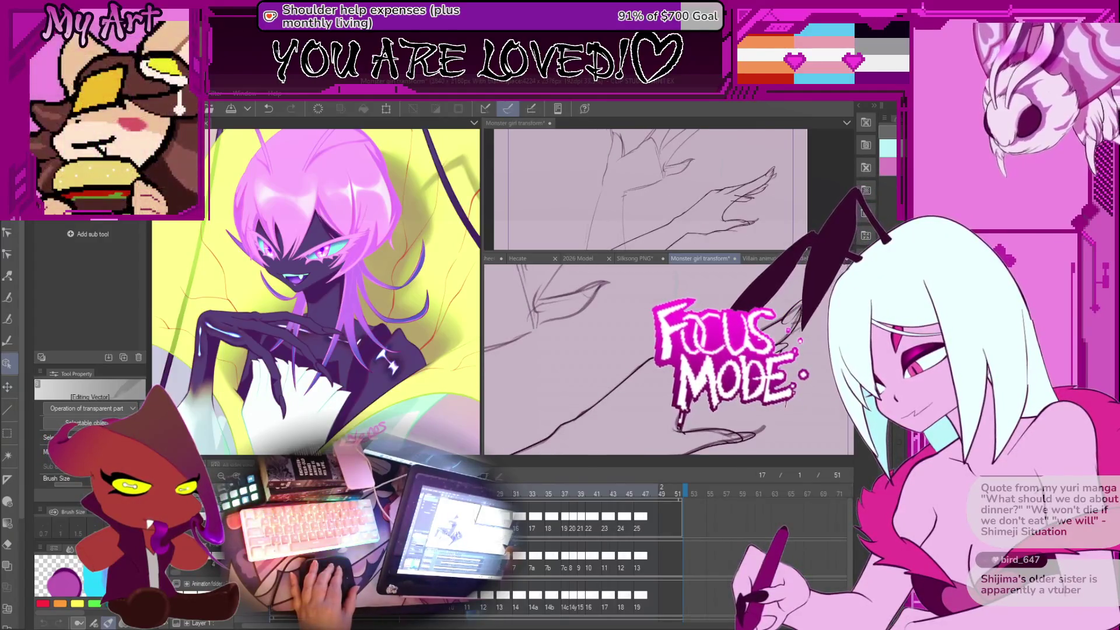
pyautogui.press('Right')
pyautogui.press('Right')
pyautogui.press('Right')
pyautogui.press('Right')
pyautogui.press('Right')
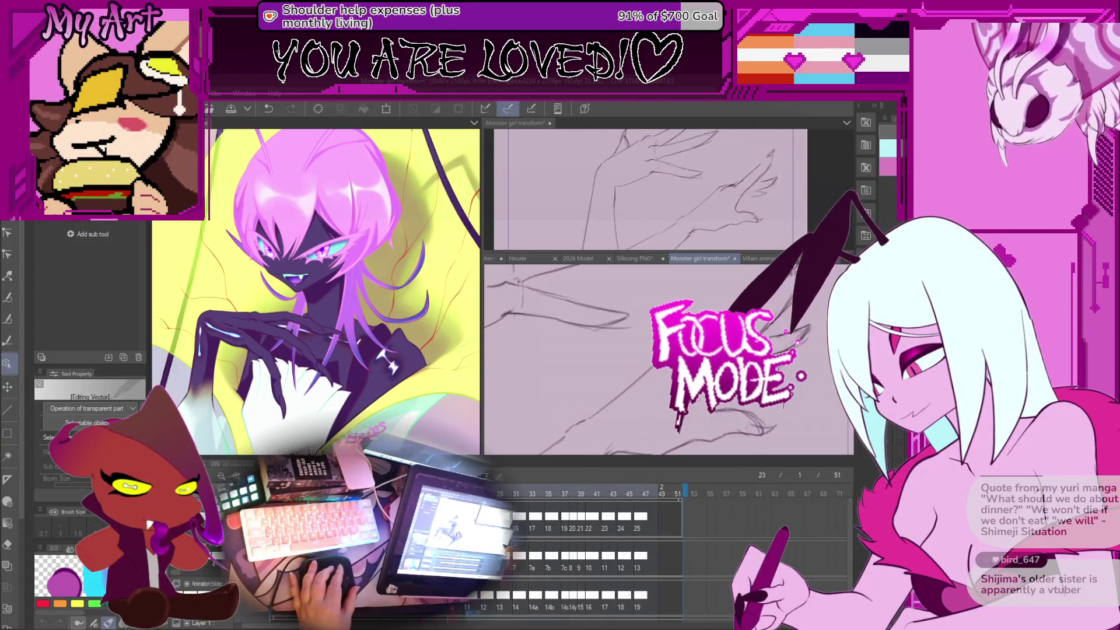
pyautogui.press('Left')
pyautogui.press('Left')
pyautogui.press('Left')
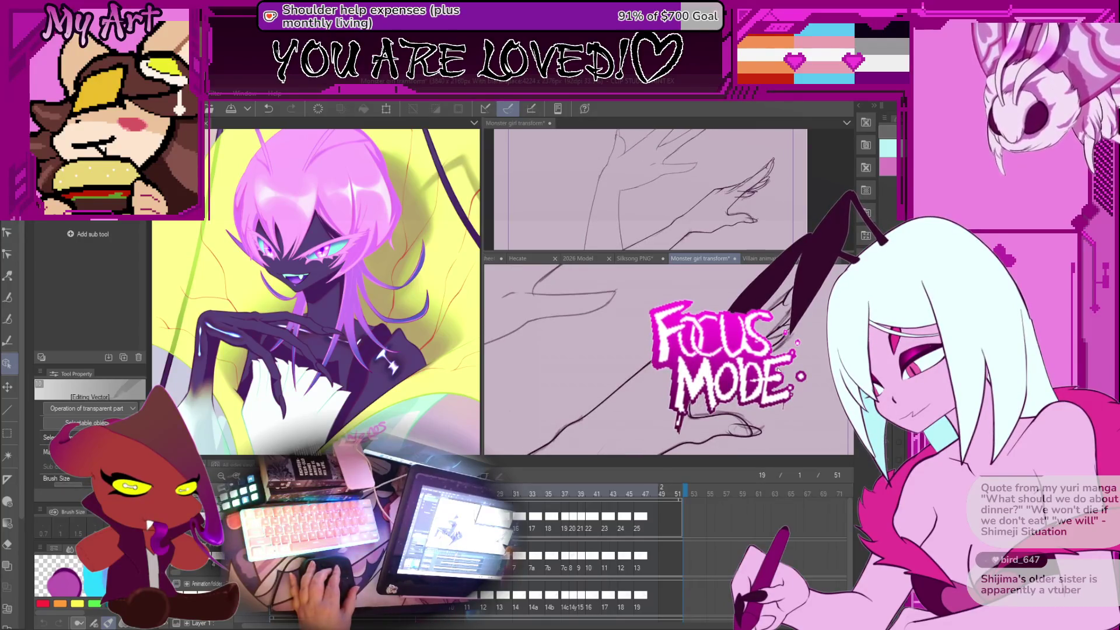
pyautogui.press('Left')
pyautogui.press('Left')
pyautogui.press('Left')
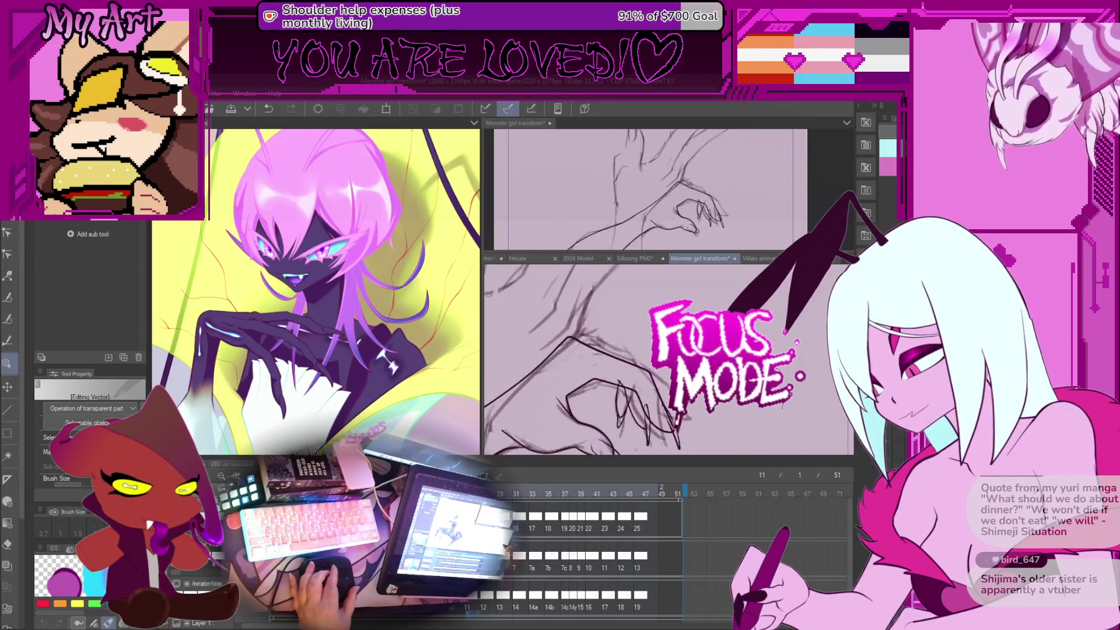
pyautogui.press('Right')
pyautogui.press('Right')
pyautogui.press('Right')
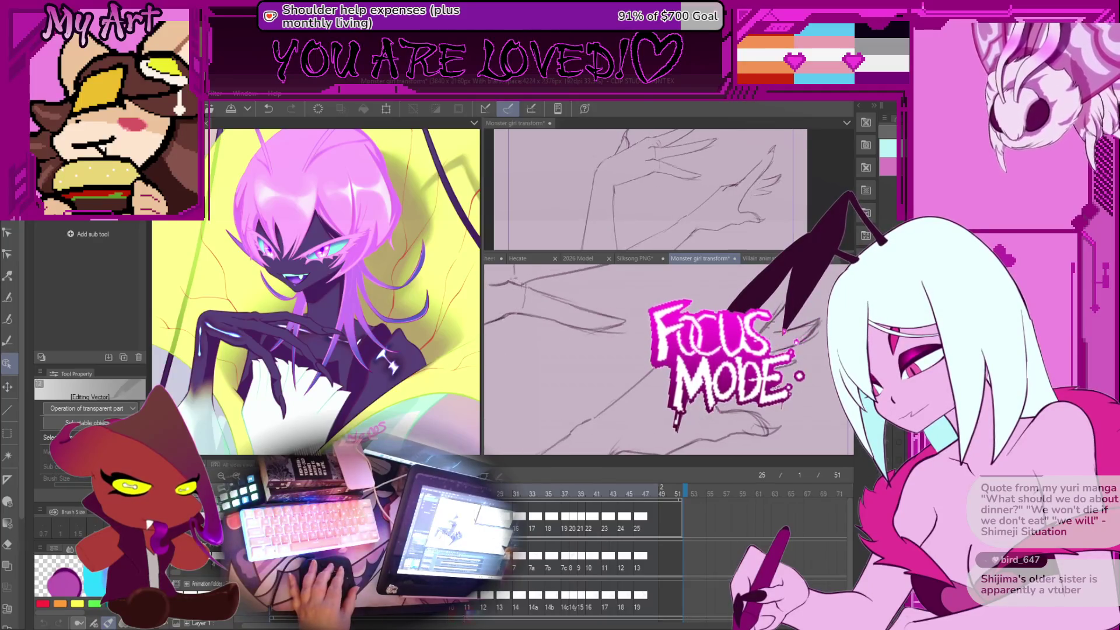
pyautogui.press('Left')
pyautogui.press('Left')
pyautogui.press('Left')
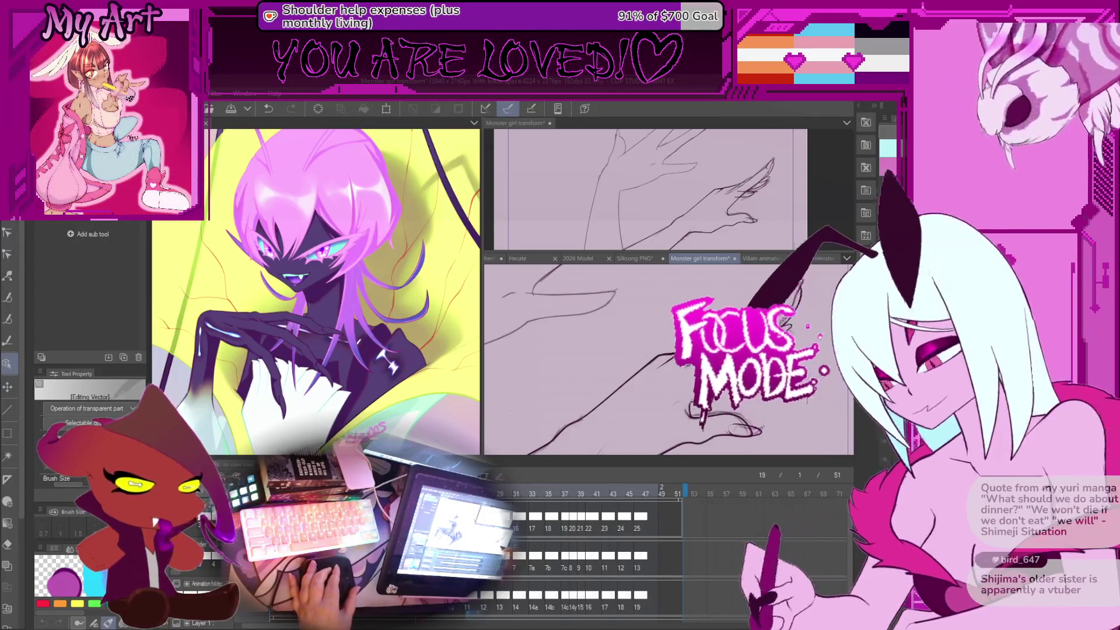
pyautogui.press('Left')
pyautogui.press('Left')
pyautogui.press('Left')
pyautogui.press('Left')
pyautogui.press('Left')
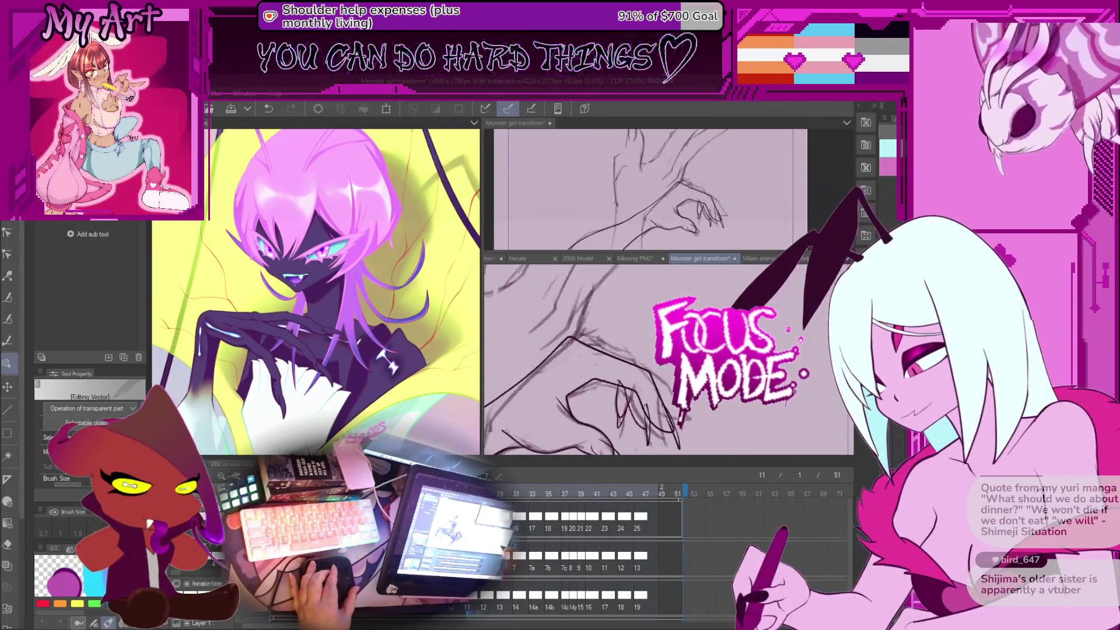
pyautogui.press('Right')
pyautogui.press('Right')
# Step: Lasso the strokes around the fingertips and pick the inked stroke near them
pyautogui.press('m')
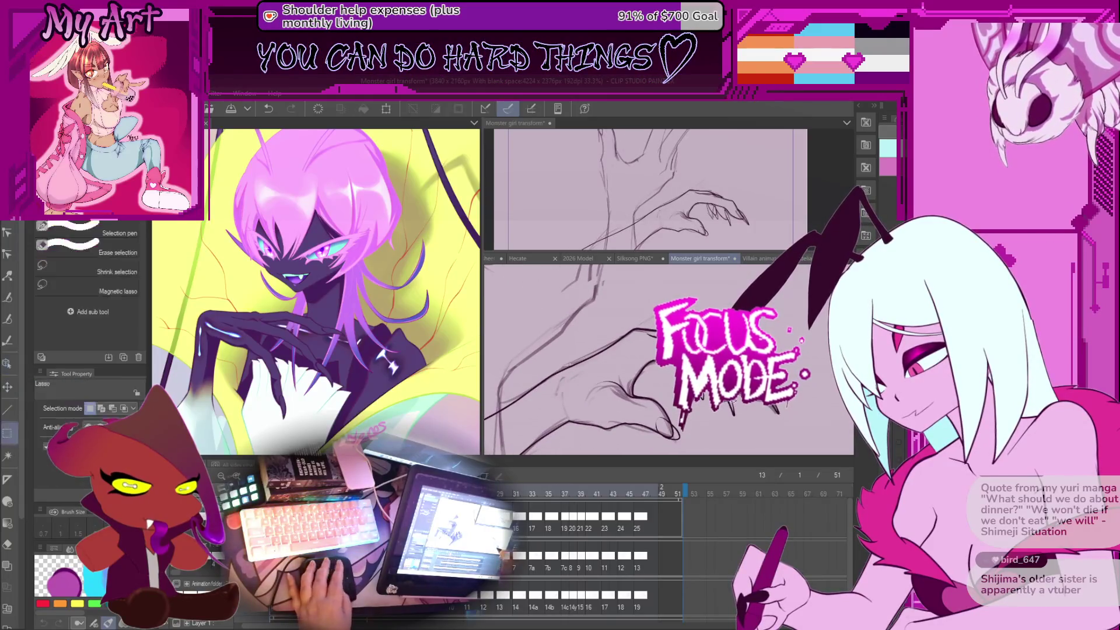
pyautogui.moveTo(718, 415); pyautogui.dragTo(740, 417)
pyautogui.press('o')
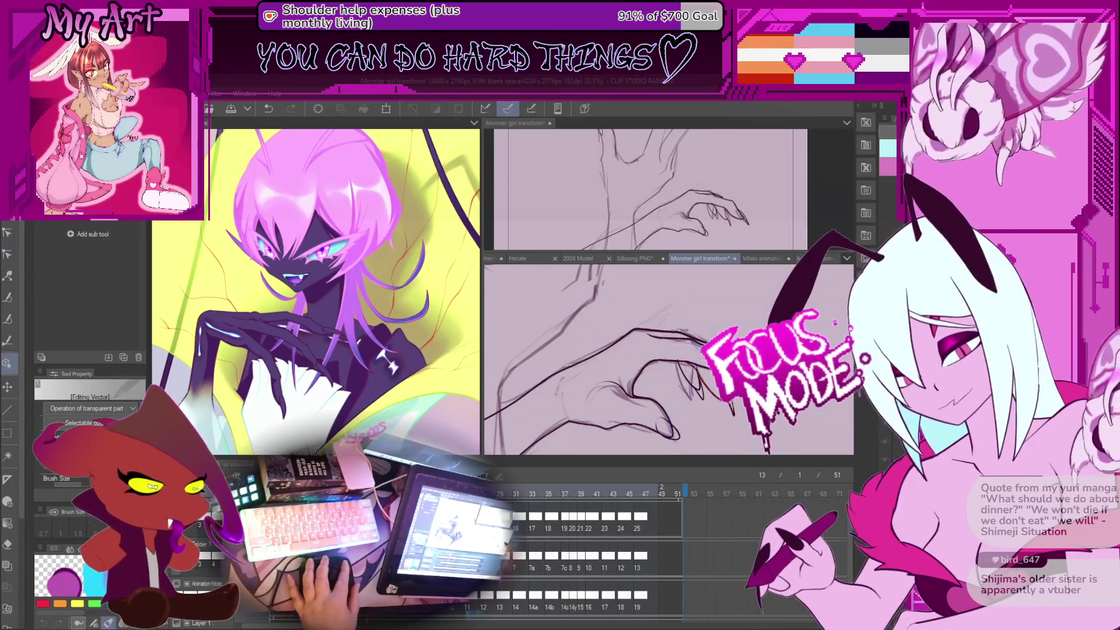
pyautogui.click(688, 408)
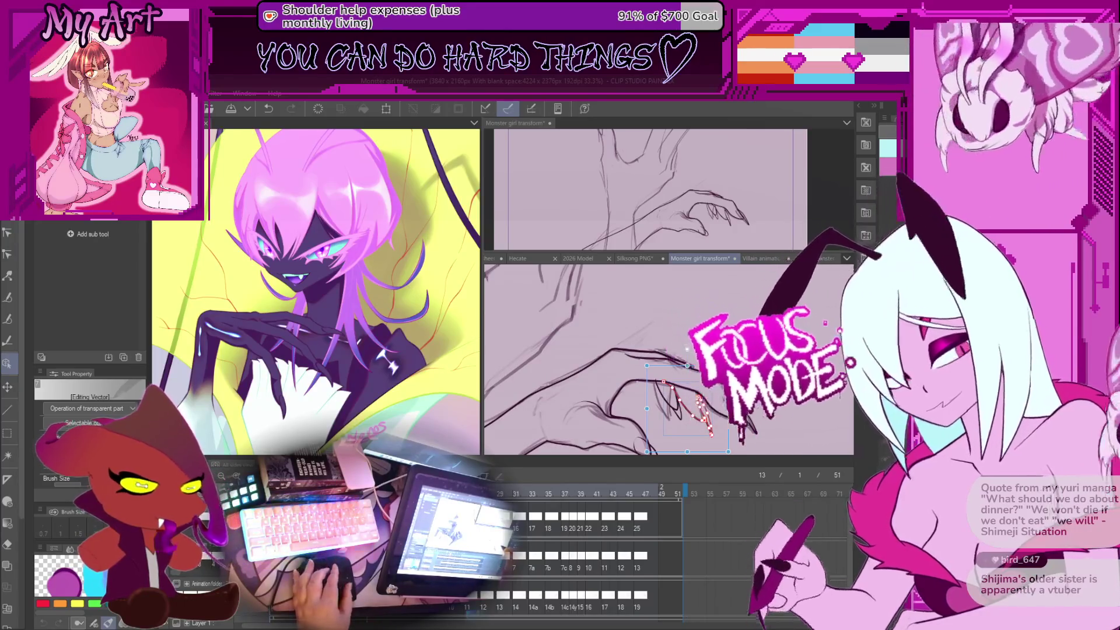
# Step: Flip between frames 19, 21 and 23, then select the tendril stroke near the fingertips on frame 21
pyautogui.press('Right')
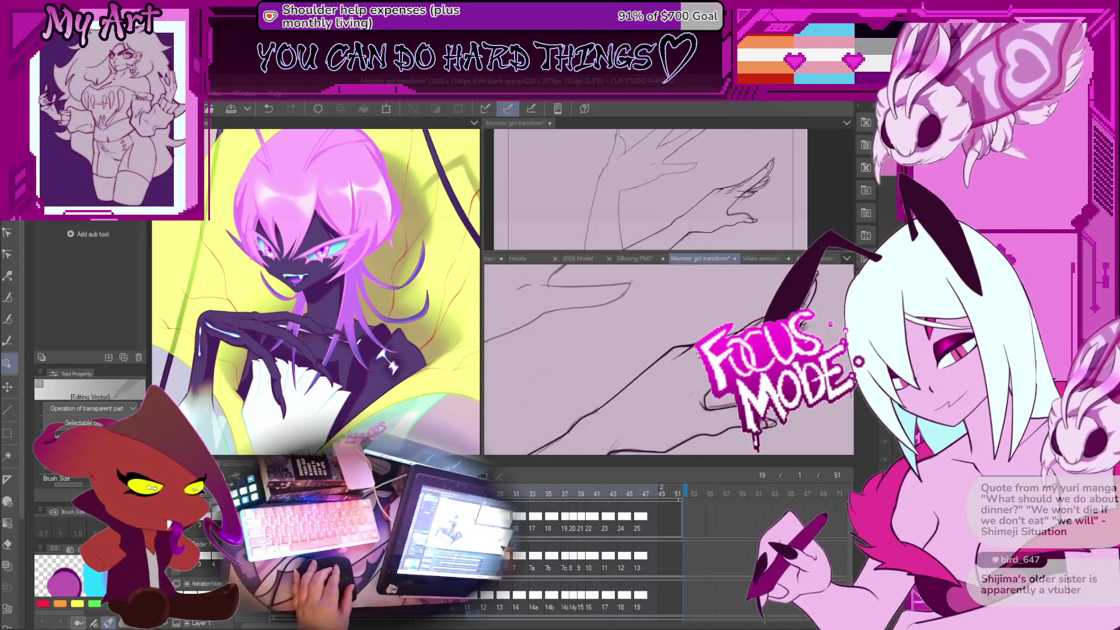
pyautogui.press('Right')
pyautogui.press('Right')
pyautogui.press('Right')
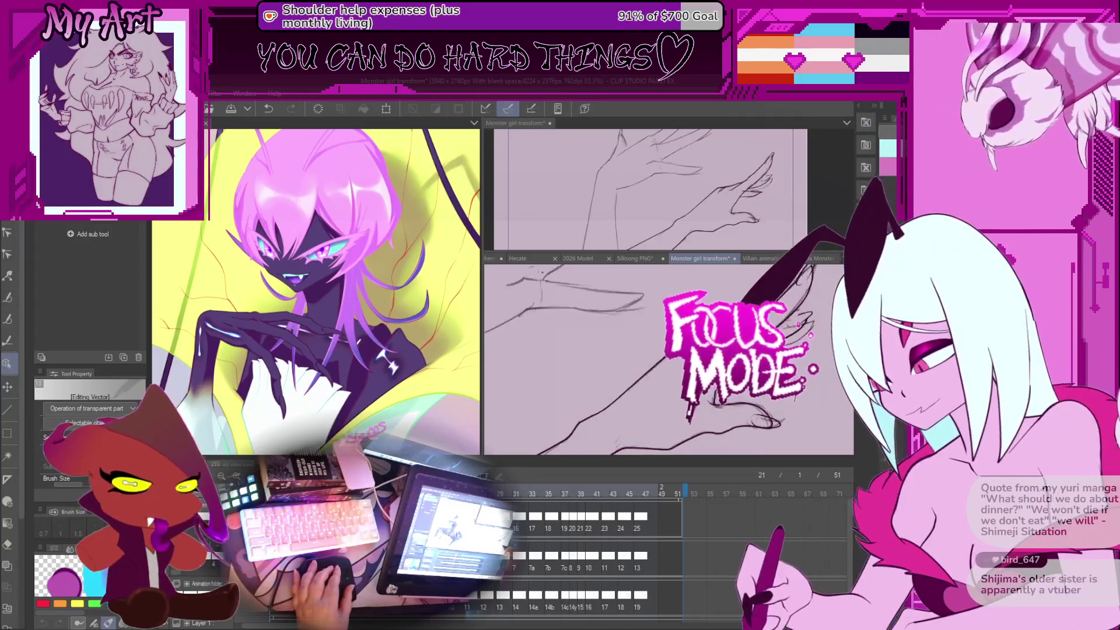
pyautogui.press('Left')
pyautogui.press('Left')
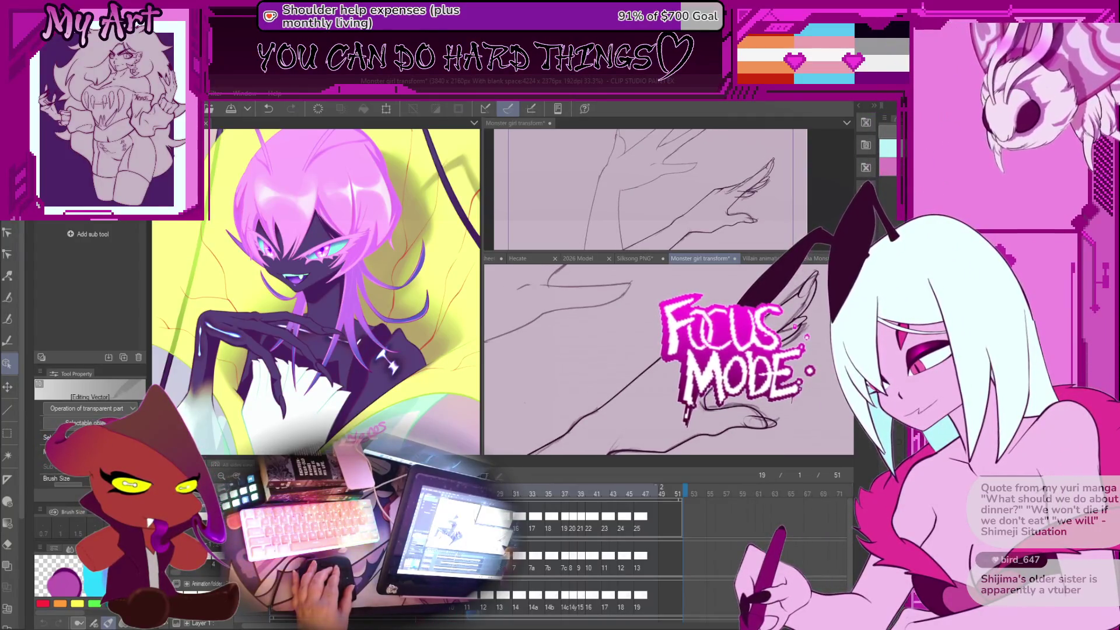
pyautogui.press('Right')
pyautogui.press('Right')
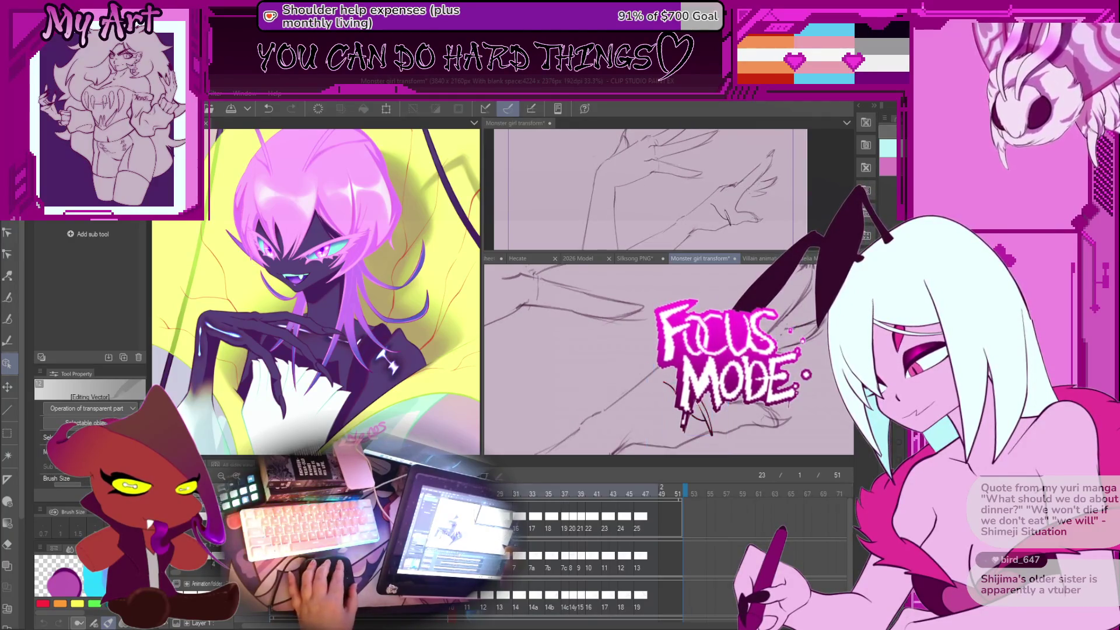
pyautogui.press('Left')
pyautogui.press('Left')
pyautogui.press('Left')
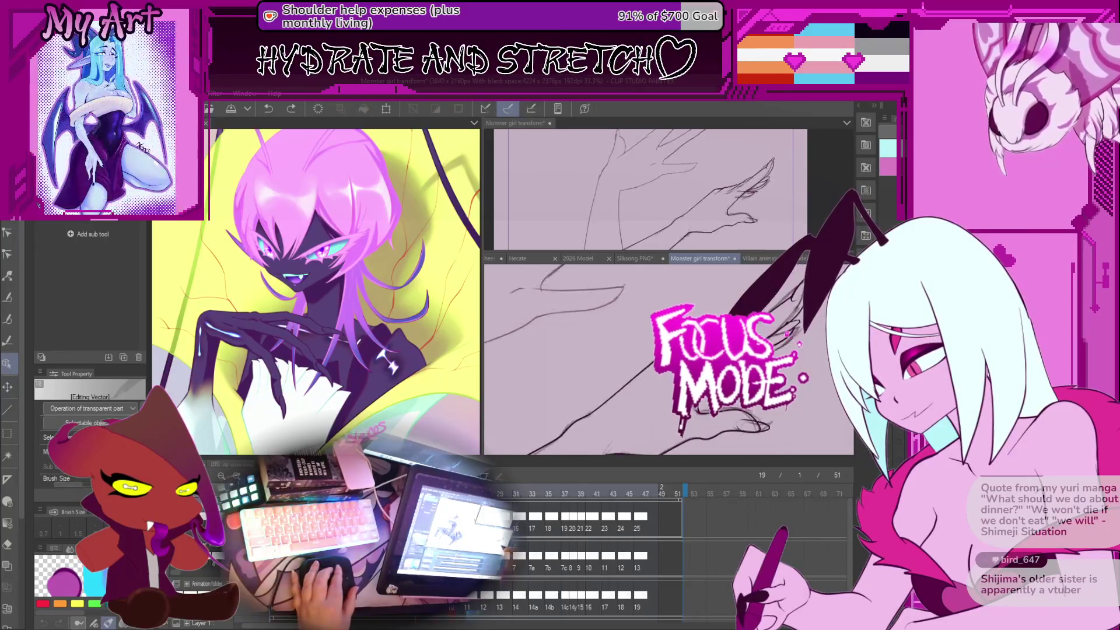
pyautogui.press('Right')
pyautogui.press('Right')
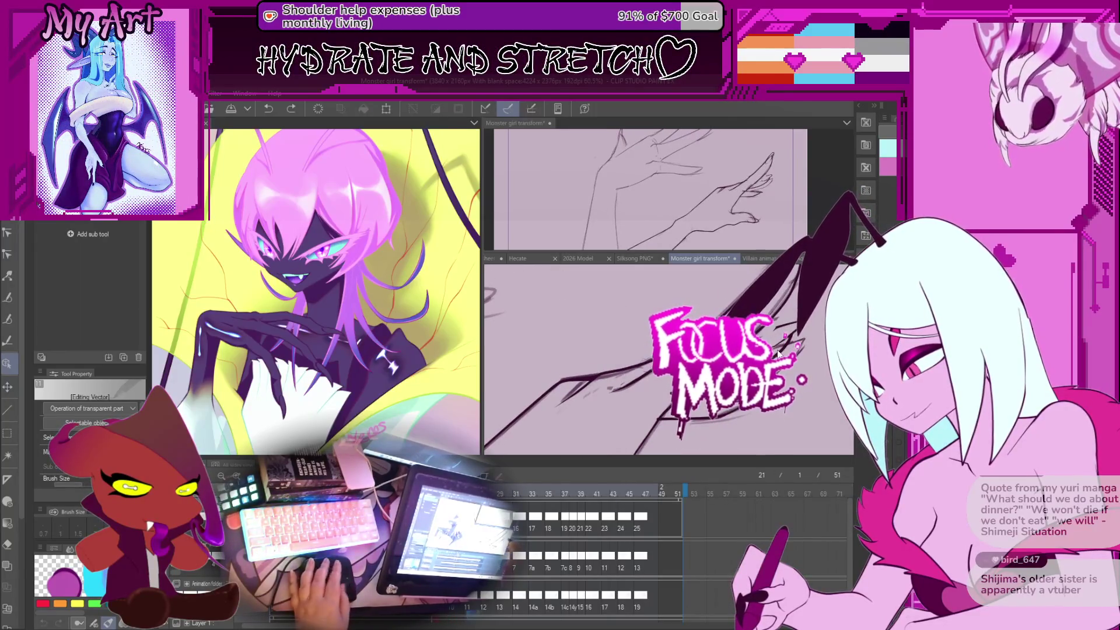
pyautogui.click(796, 344)
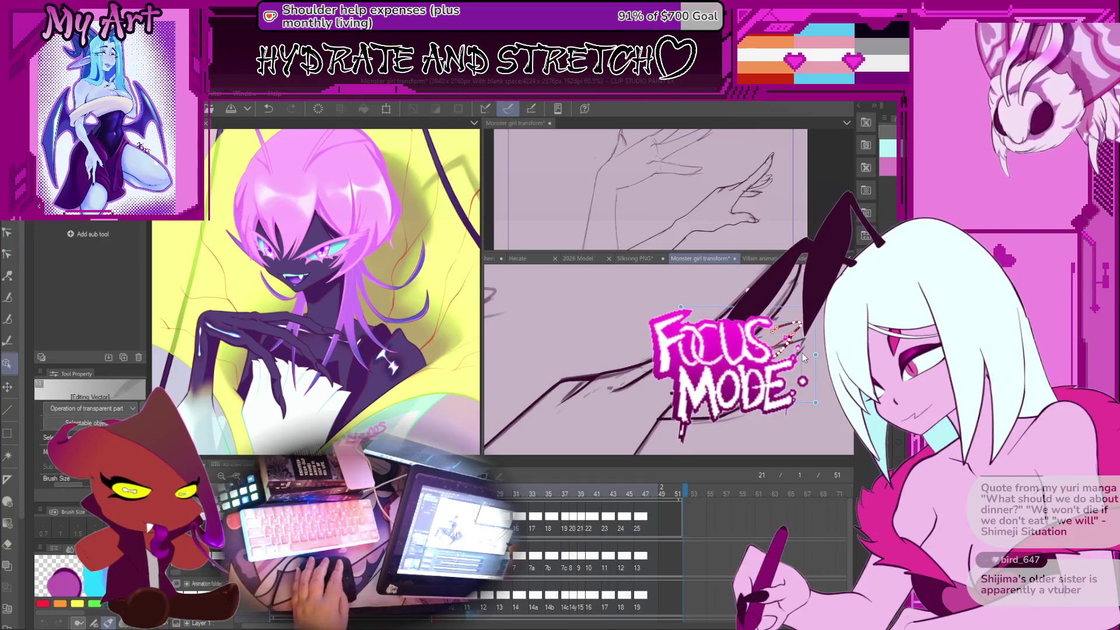
# Step: Set the G-pen brush size to 25 with the bracket keys, briefly trying the Vector eraser
pyautogui.press('p')
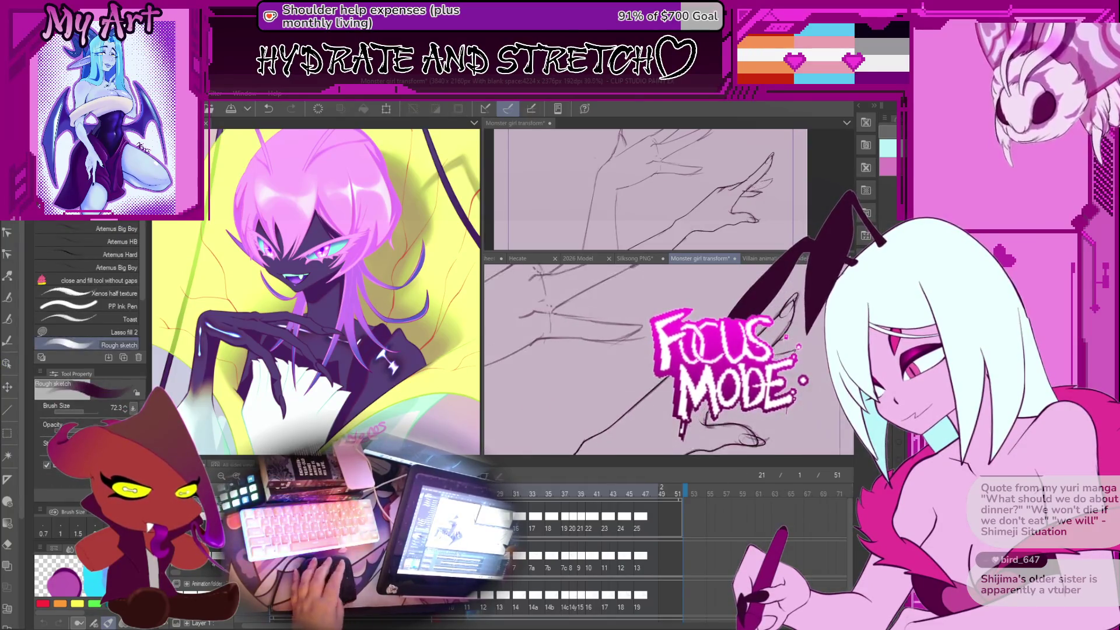
pyautogui.press(']')
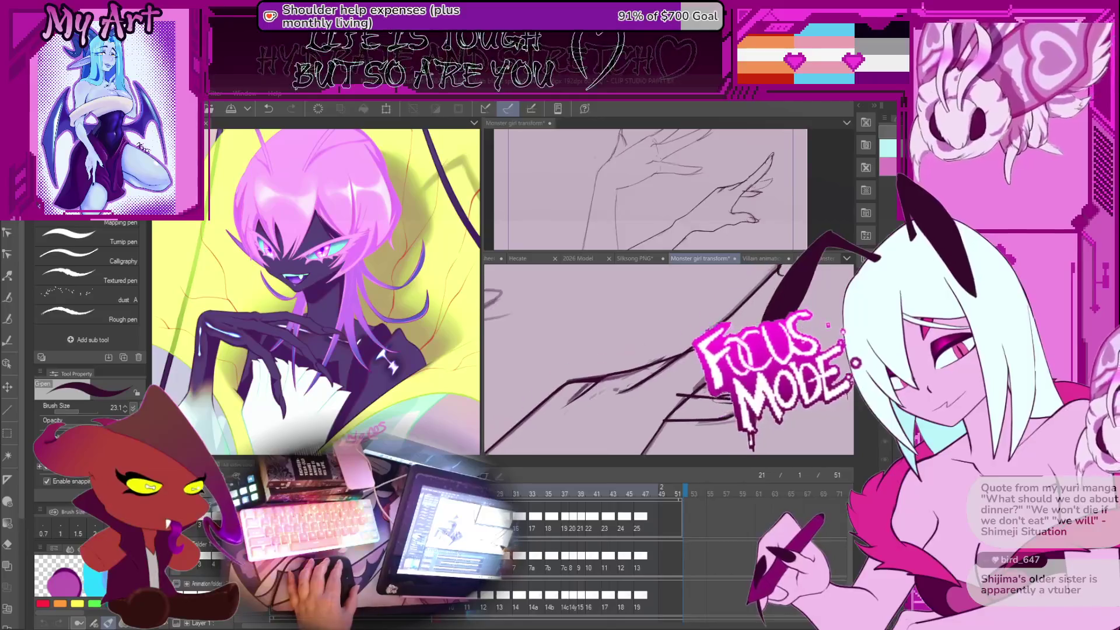
pyautogui.press('[')
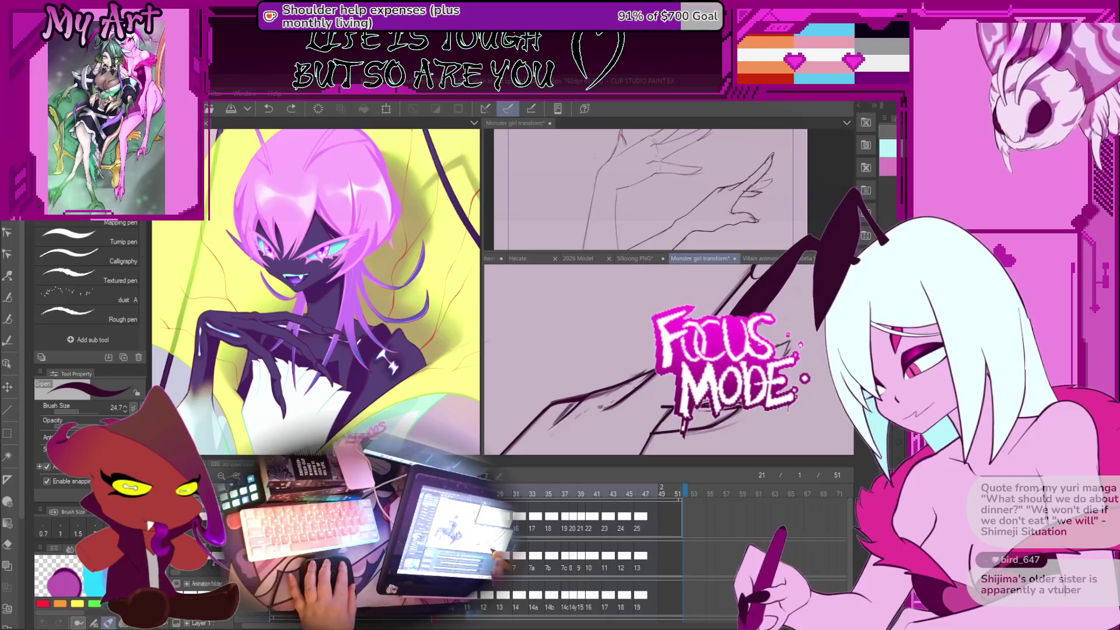
pyautogui.press('e')
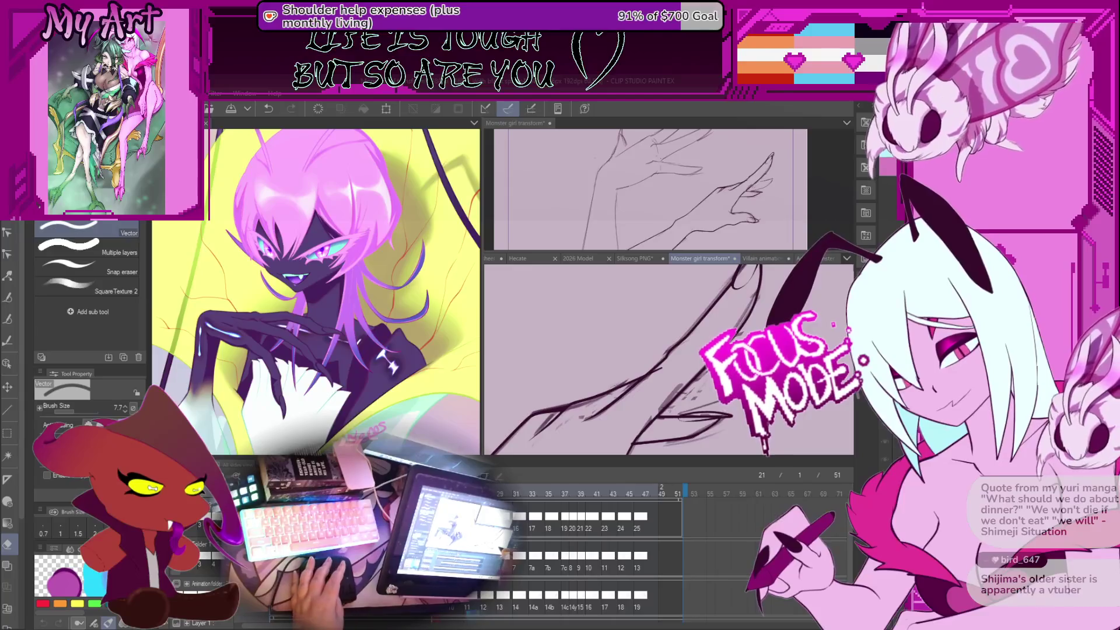
pyautogui.press('p')
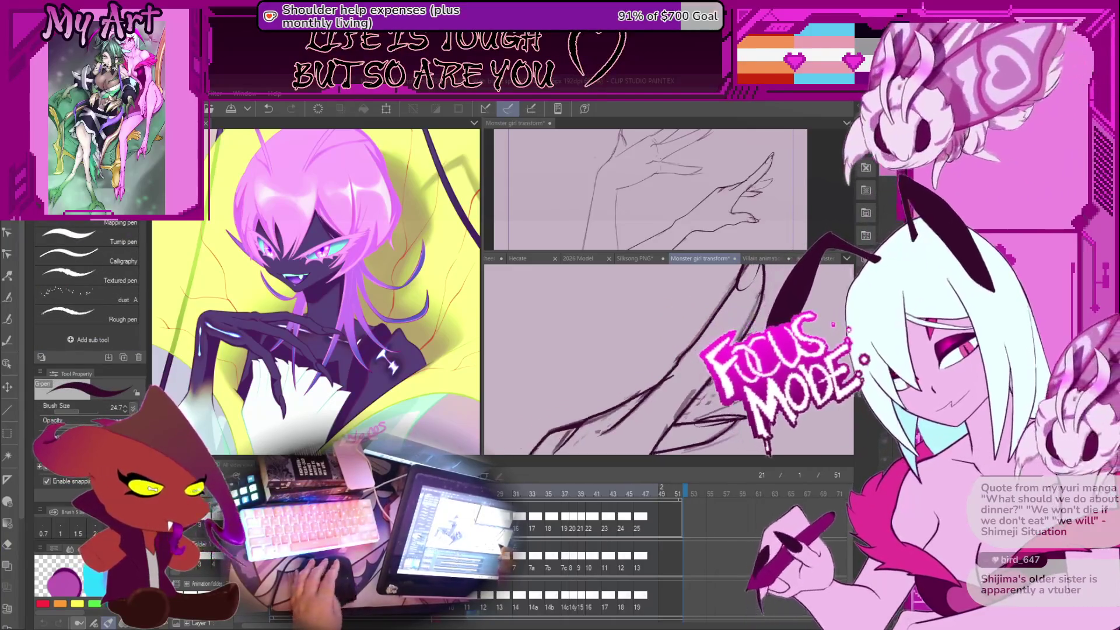
pyautogui.press(']')
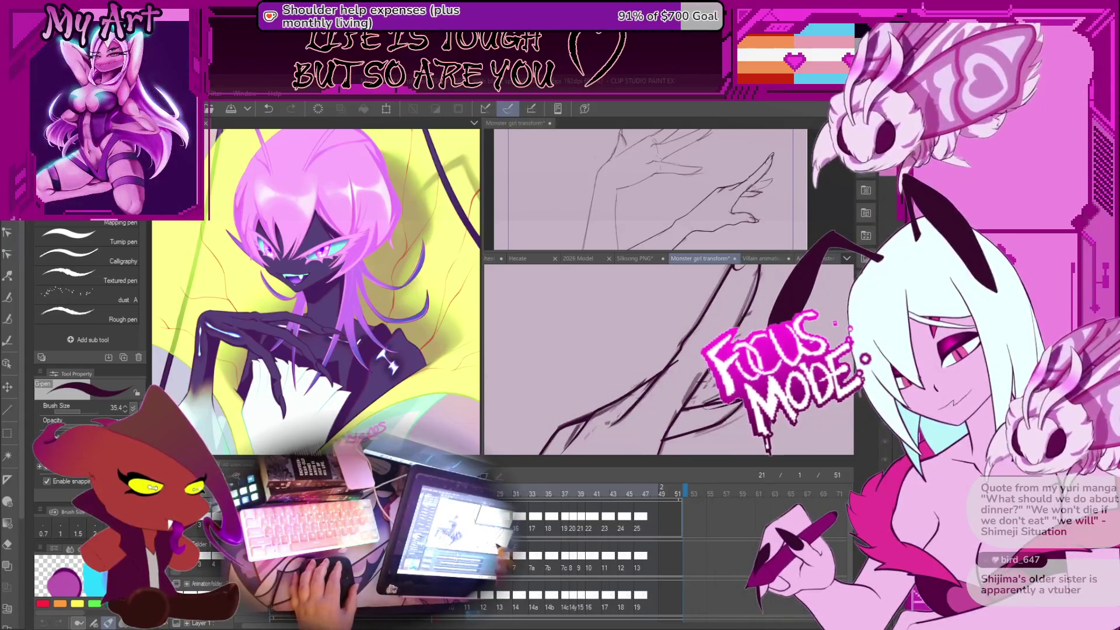
pyautogui.press('[')
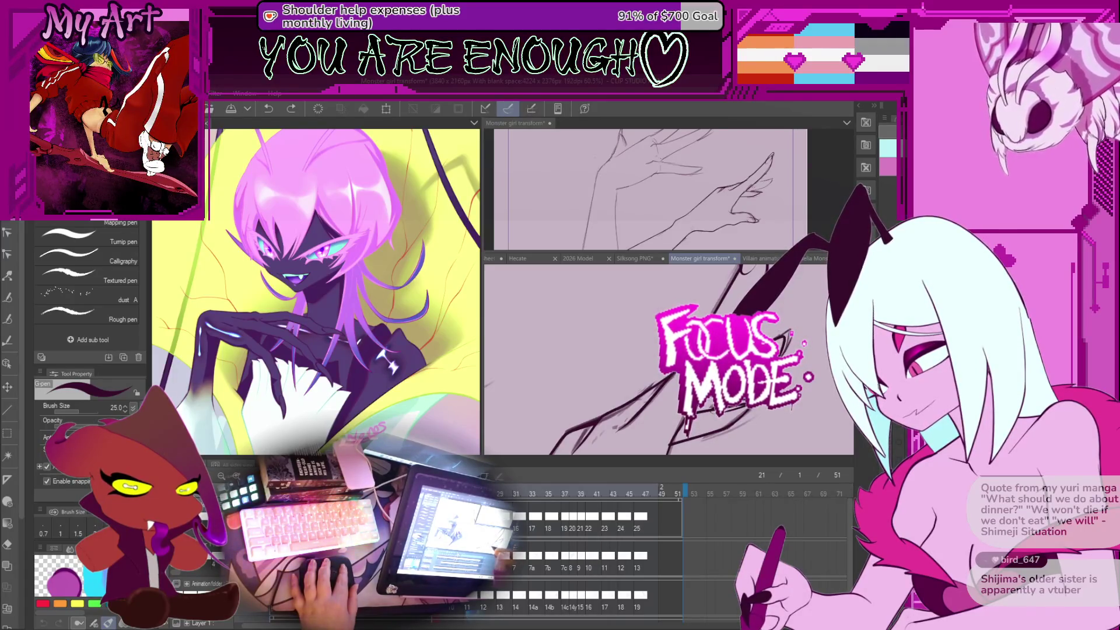
pyautogui.scroll(2, 665, 359)
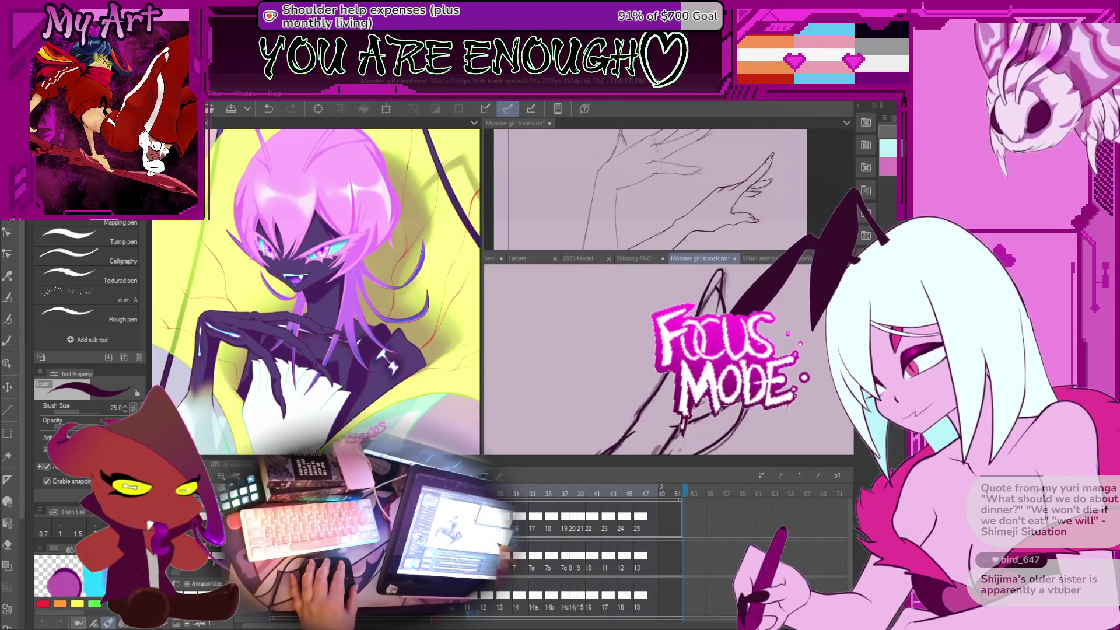
# Step: Reshape the tendril stroke upward and adjust its control point on frame 21
pyautogui.press('o')
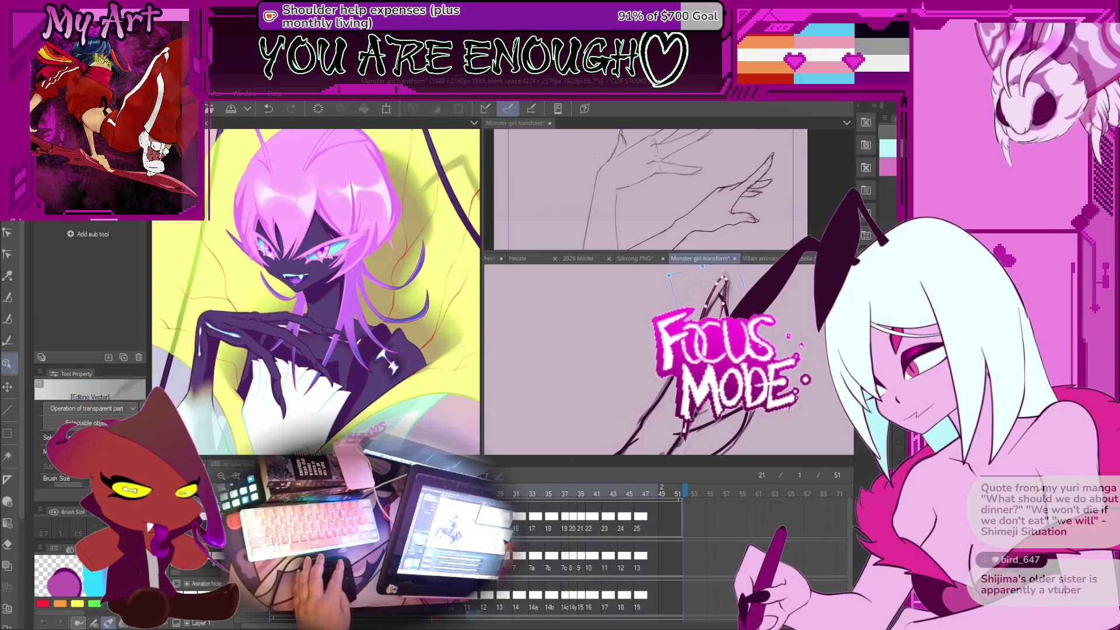
pyautogui.click(779, 323)
pyautogui.hotkey('ctrl', 'z')
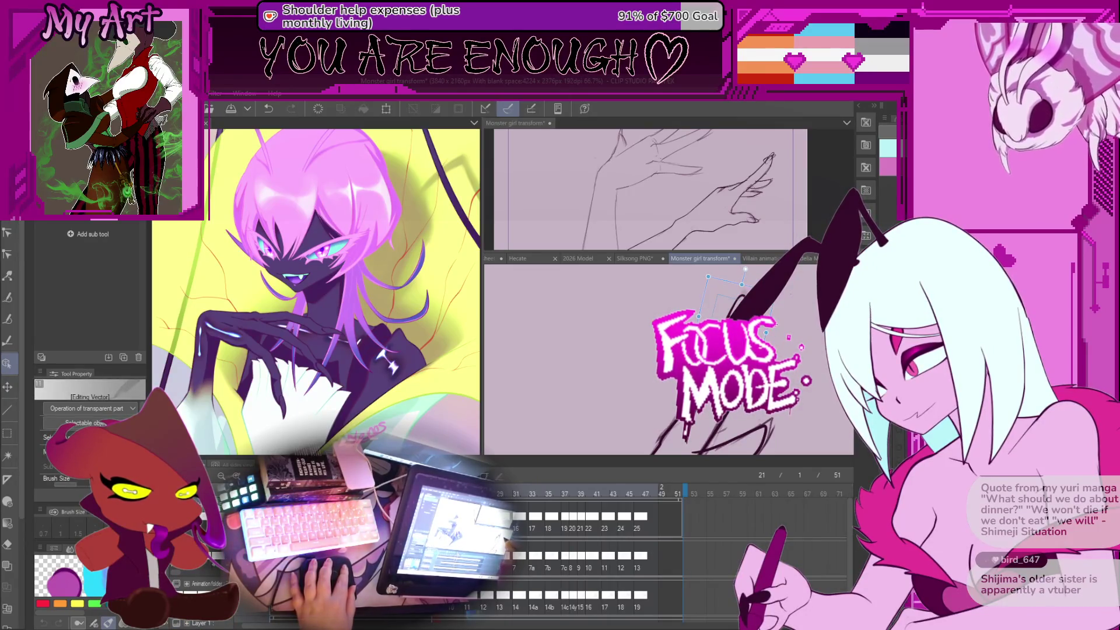
pyautogui.moveTo(800, 433); pyautogui.dragTo(809, 348)
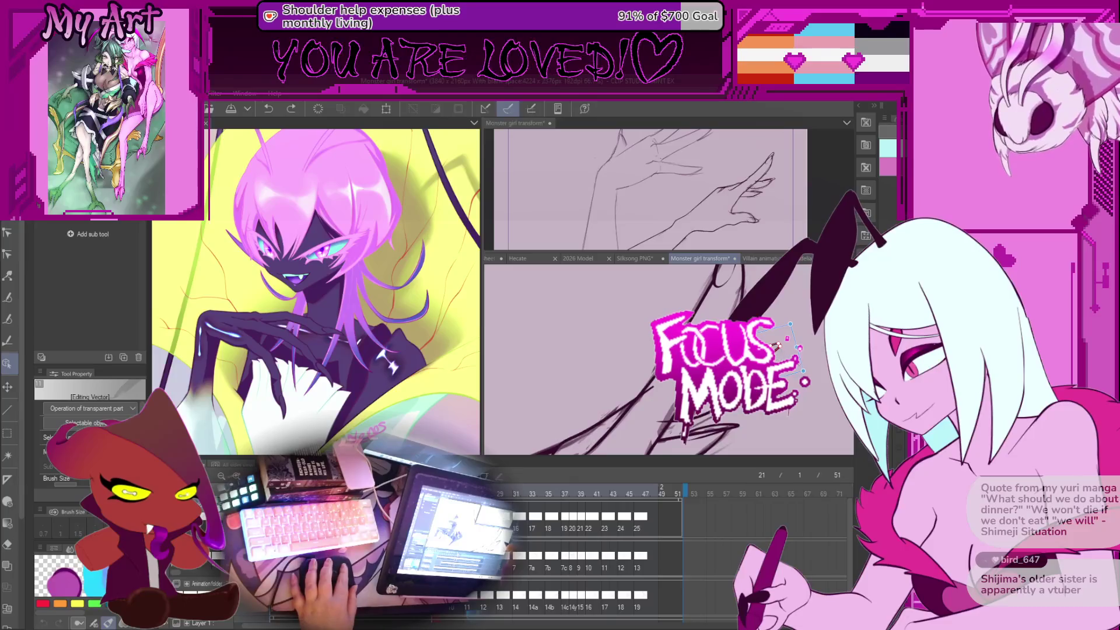
pyautogui.moveTo(800, 366); pyautogui.dragTo(721, 302)
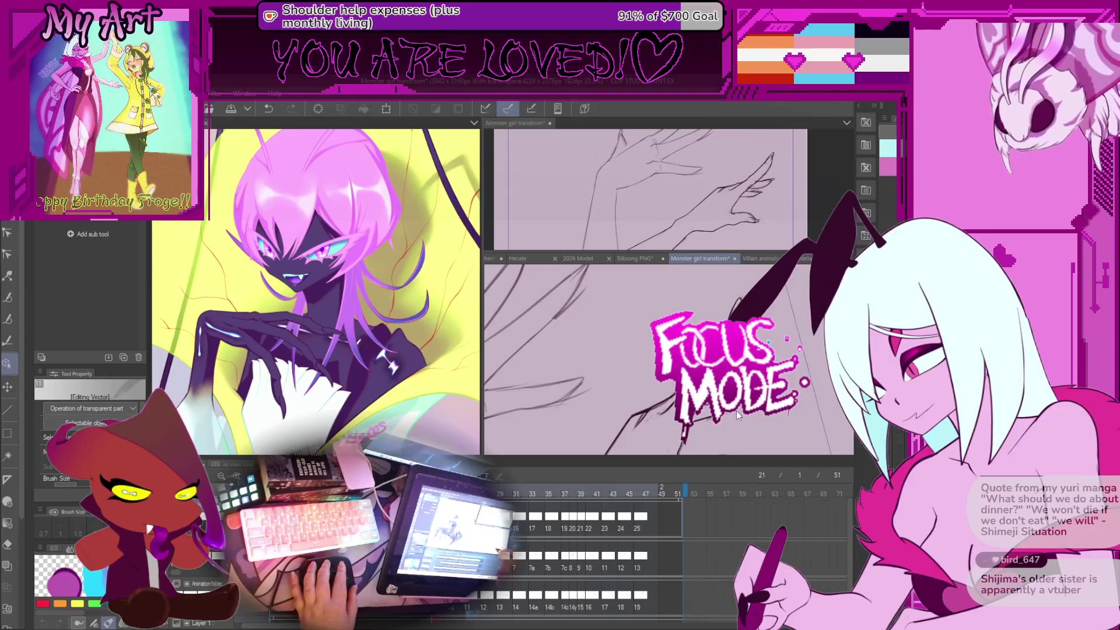
pyautogui.moveTo(738, 415); pyautogui.dragTo(671, 373)
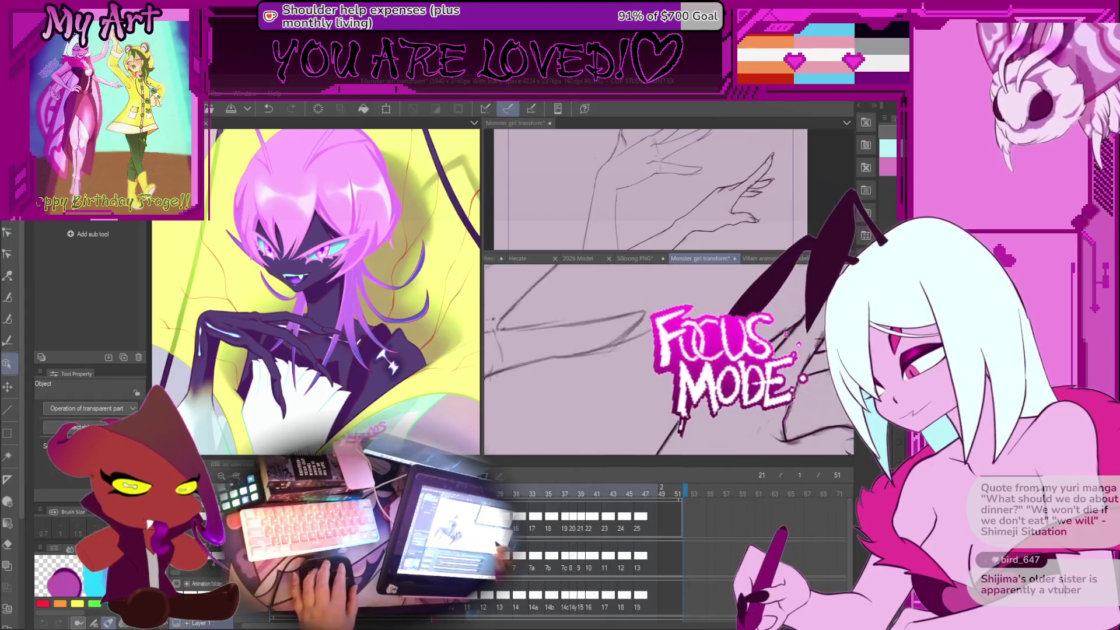
# Step: Rotate and shift the selected tendril strokes, then reset the canvas view upright
pyautogui.press('y')
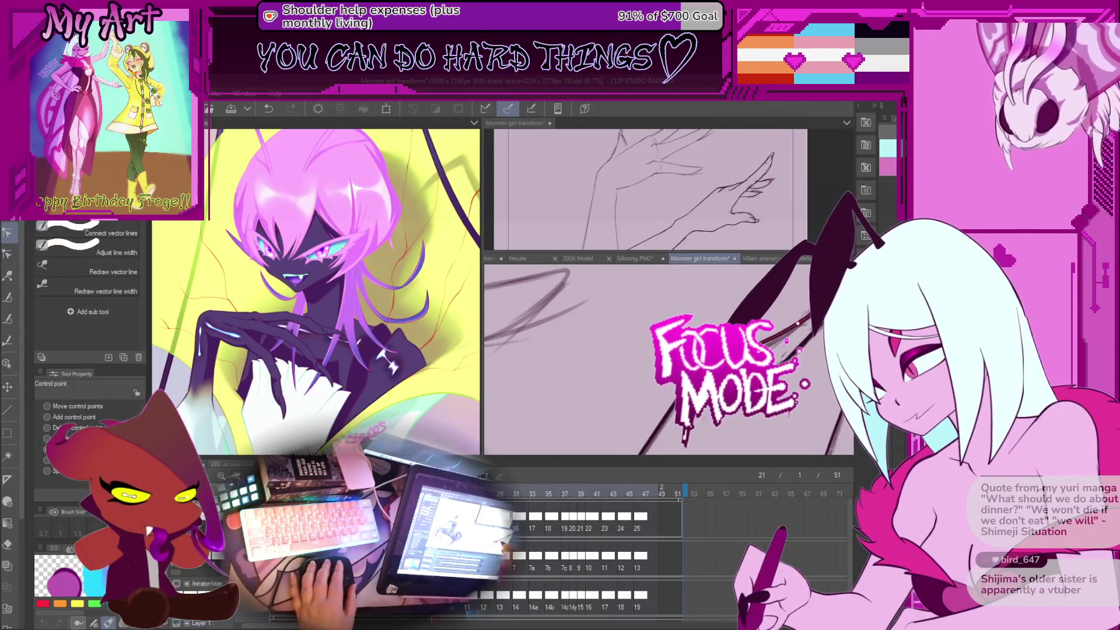
pyautogui.scroll(-2, 798, 323)
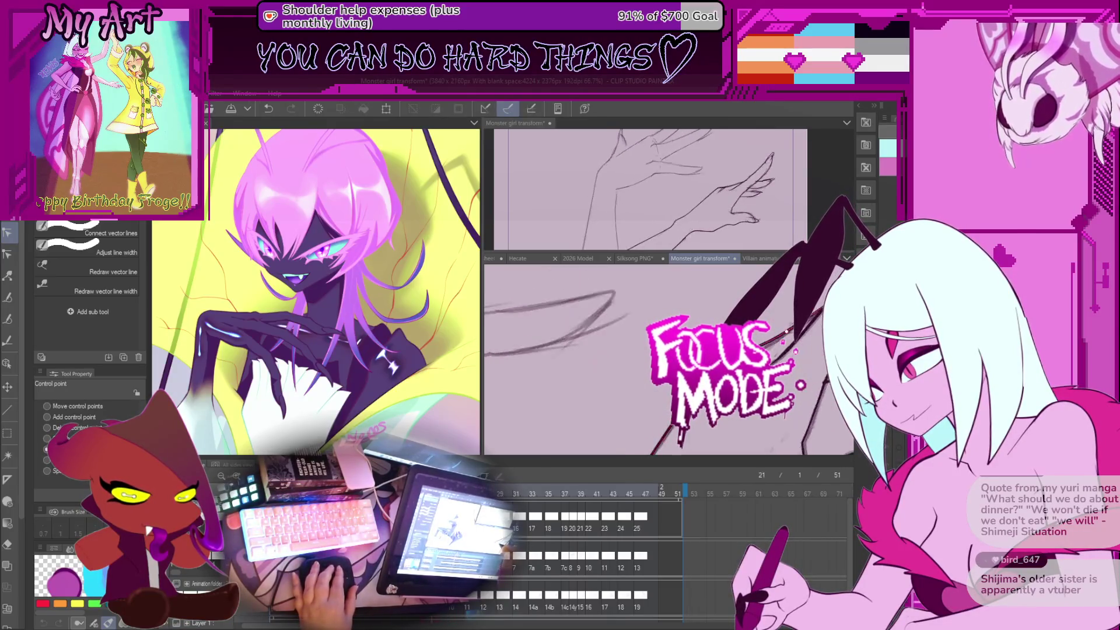
pyautogui.press('Right')
pyautogui.press('Right')
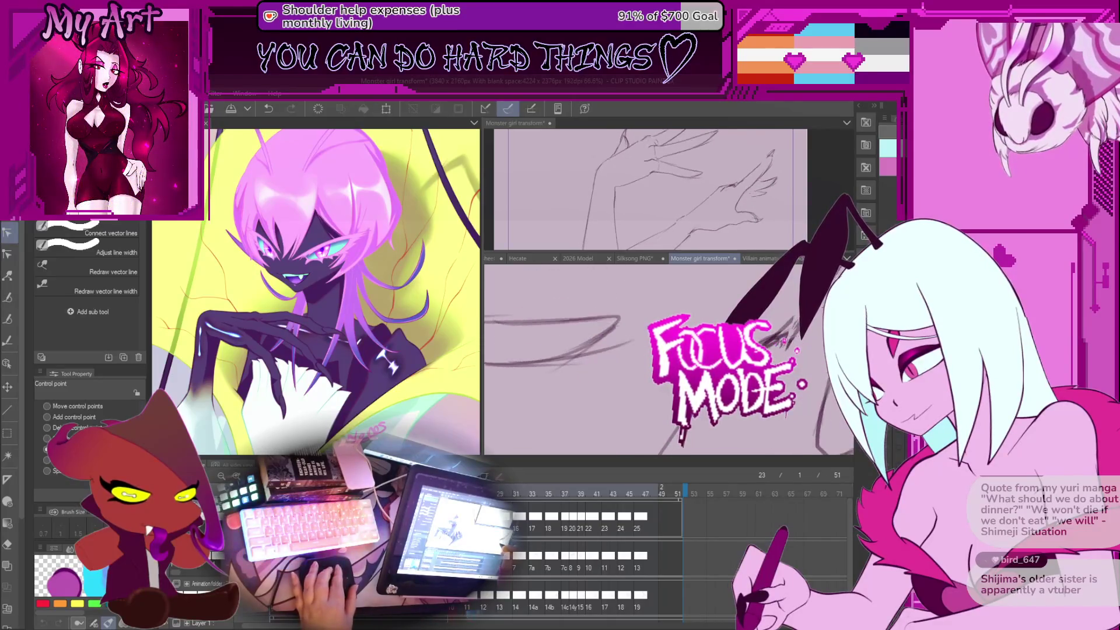
pyautogui.press('Left')
pyautogui.press('Left')
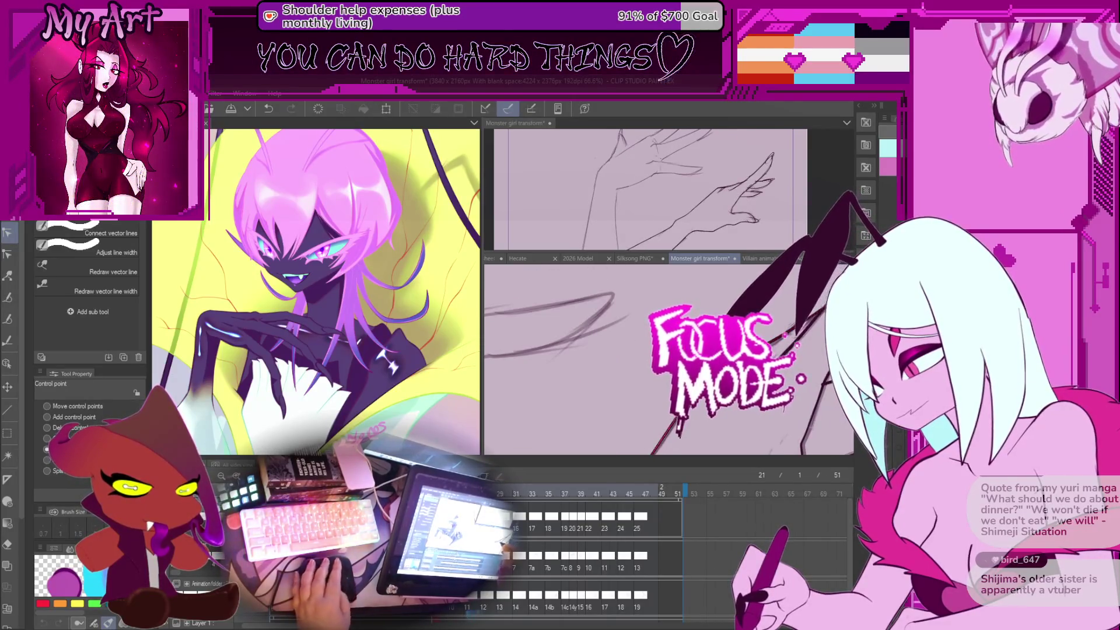
pyautogui.press('o')
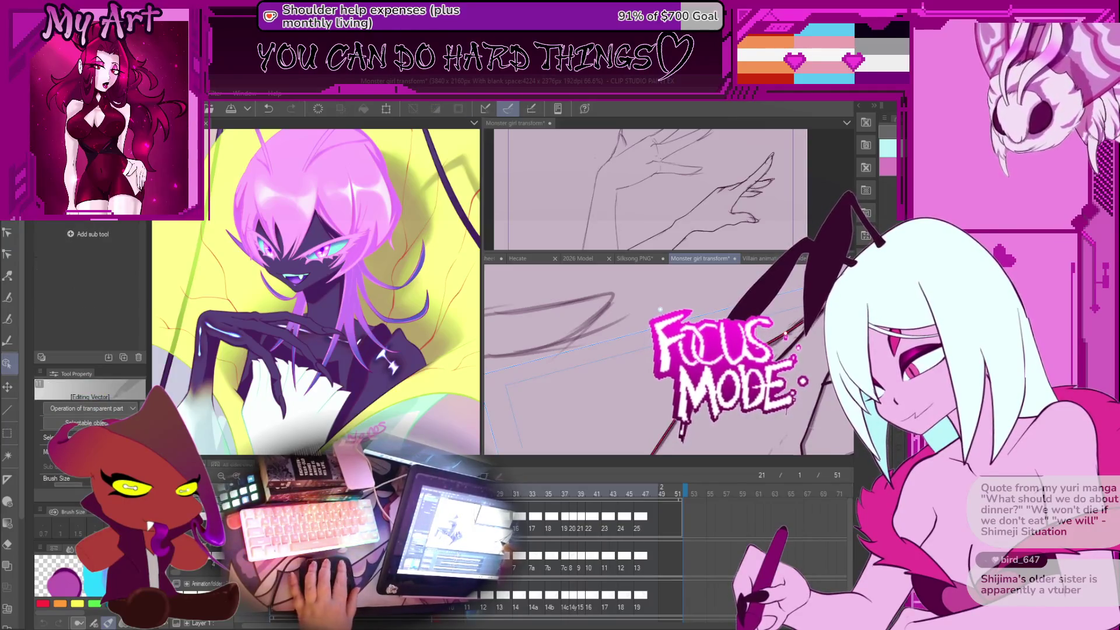
pyautogui.moveTo(660, 309); pyautogui.dragTo(619, 302)
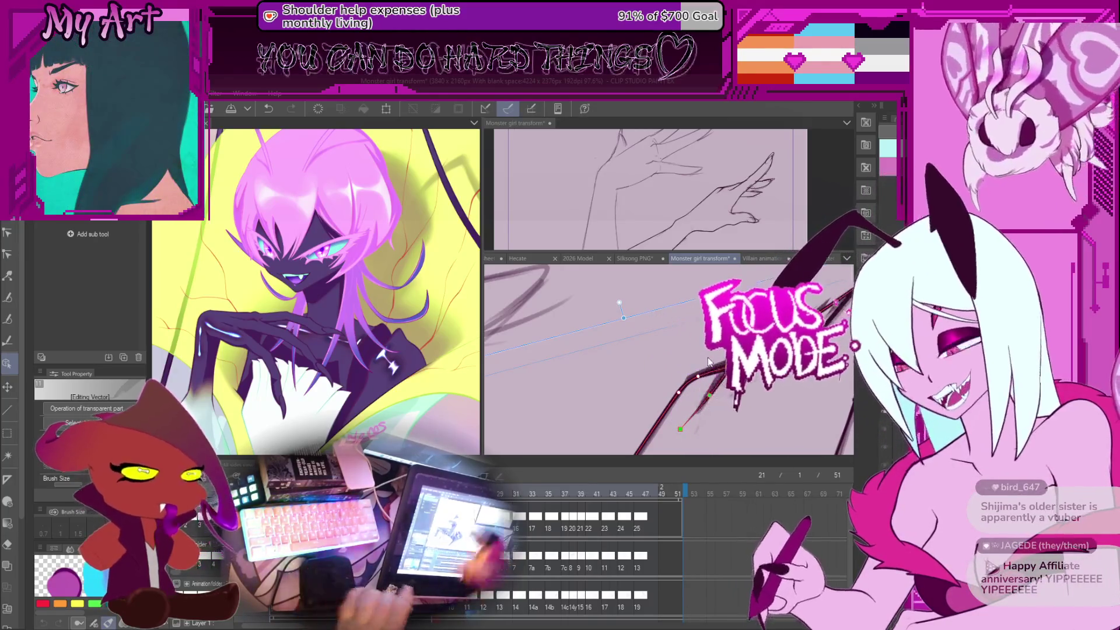
pyautogui.scroll(-8, 709, 362)
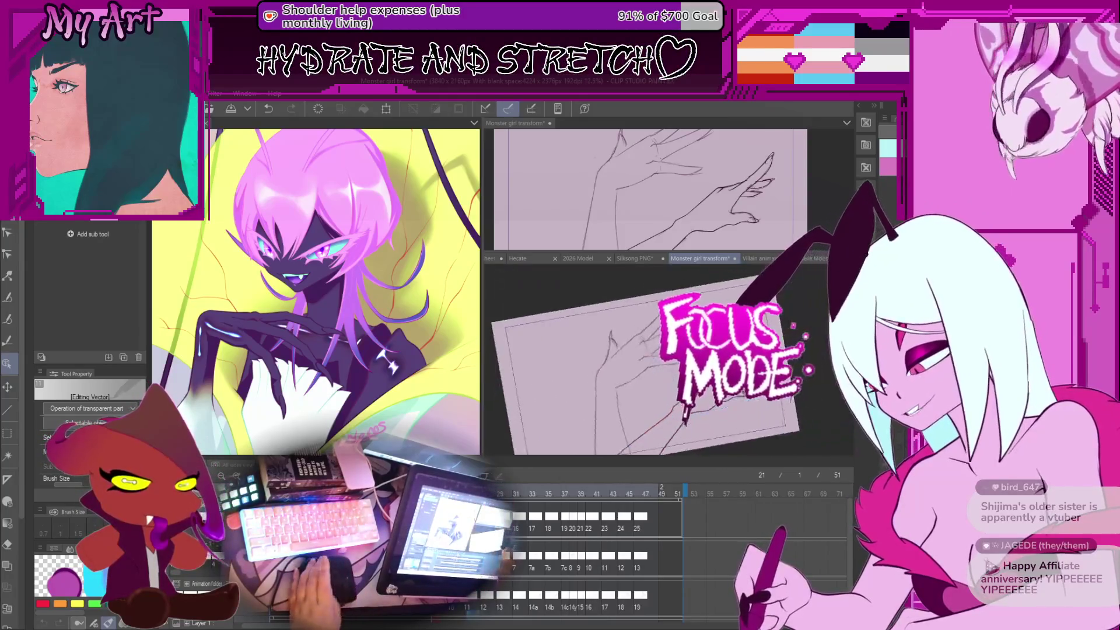
pyautogui.hotkey('ctrl', '@')
# Step: Shrink the timeline to enlarge the canvas and play the animation to preview it
pyautogui.scroll(-1, 641, 374)
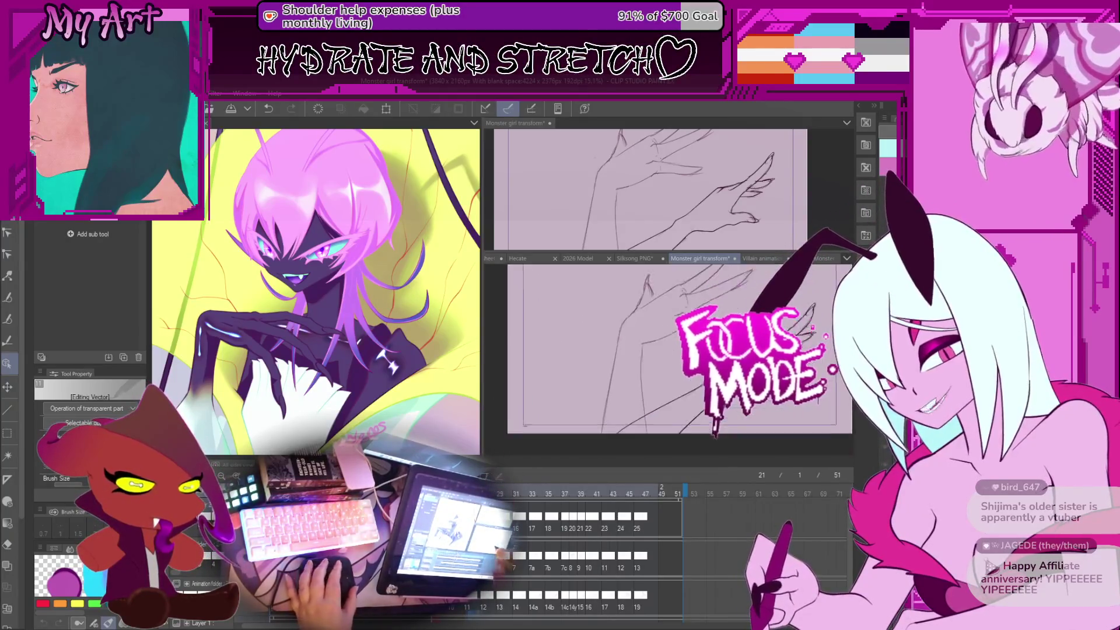
pyautogui.scroll(1, 681, 412)
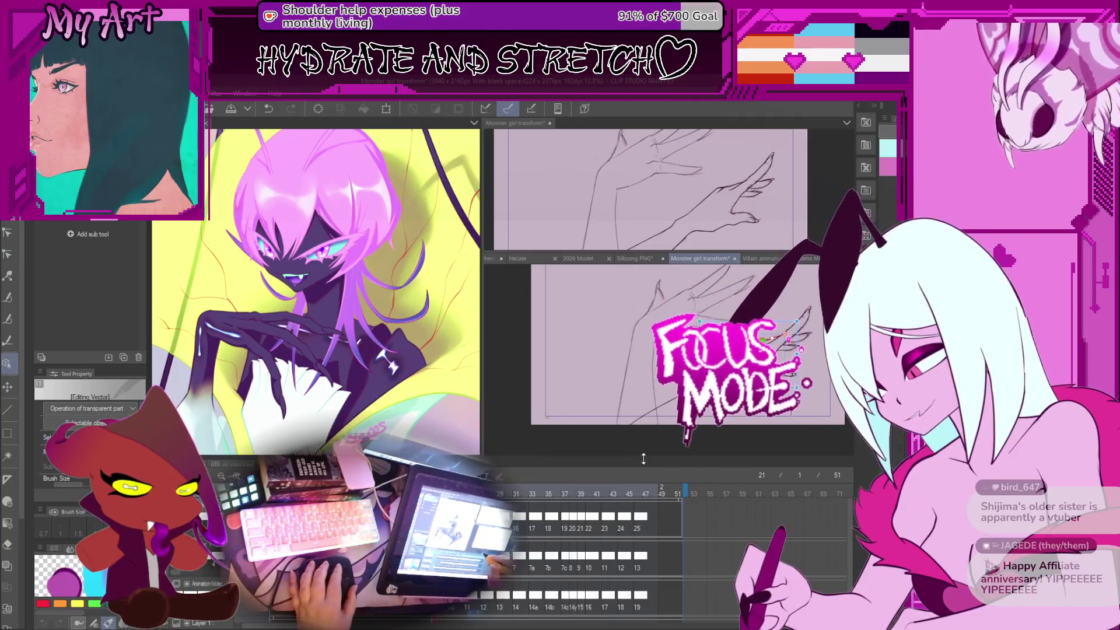
pyautogui.moveTo(644, 459); pyautogui.dragTo(643, 525)
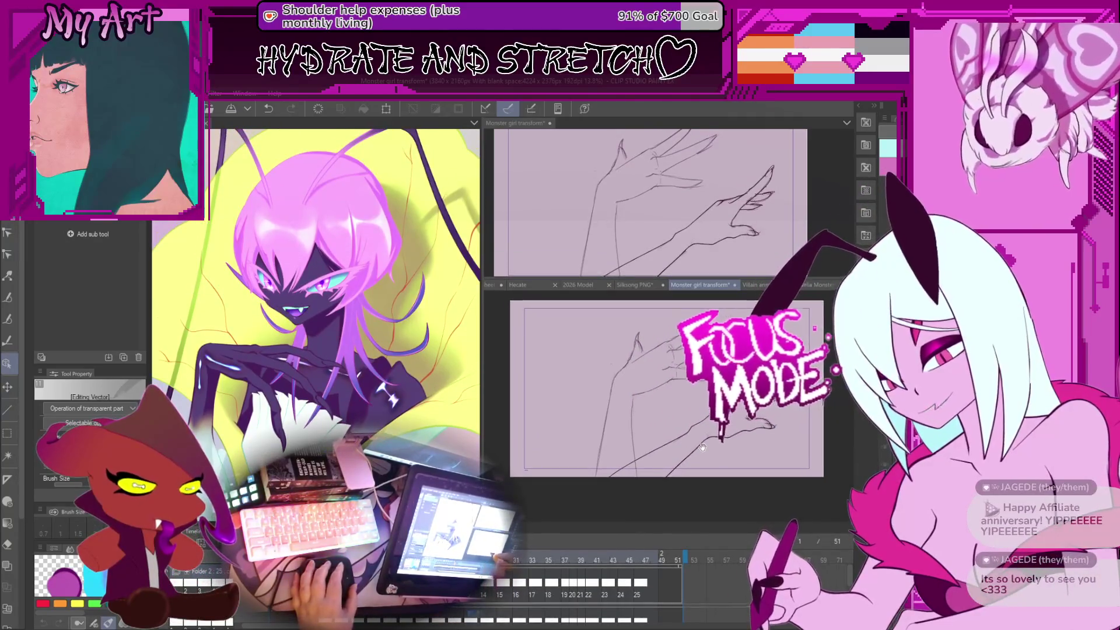
pyautogui.click(694, 421)
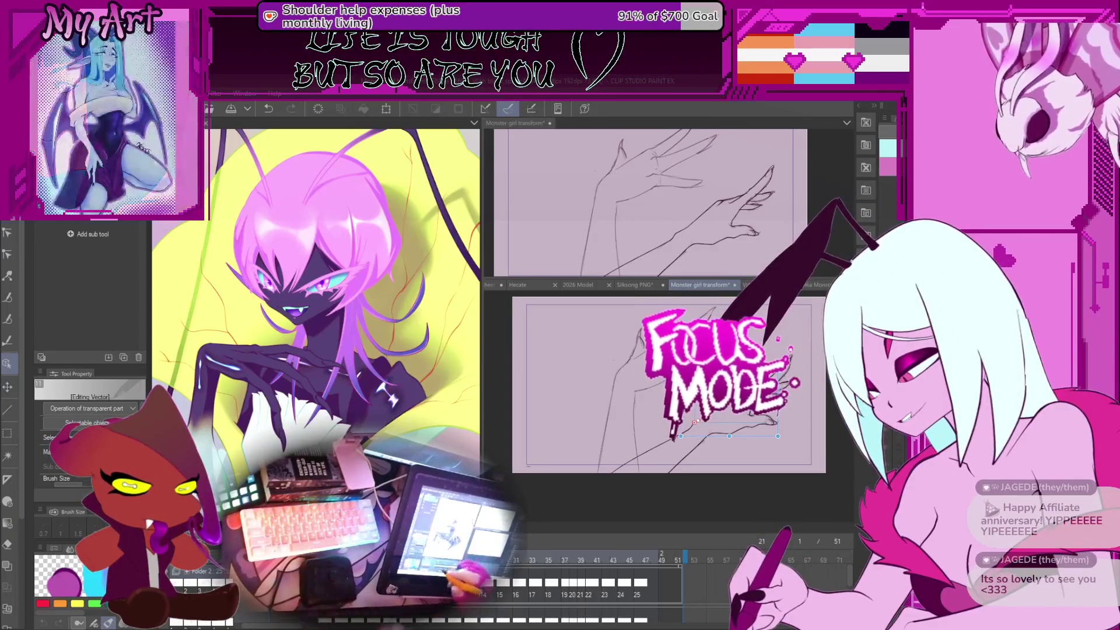
pyautogui.press('space')
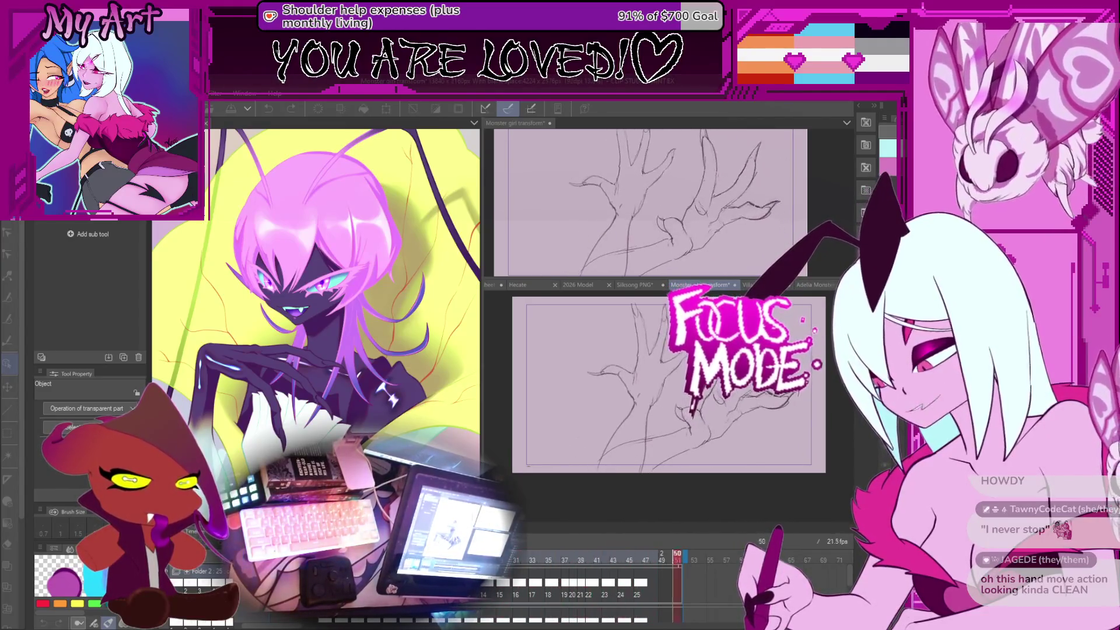
pyautogui.press('space')
pyautogui.click(817, 285)
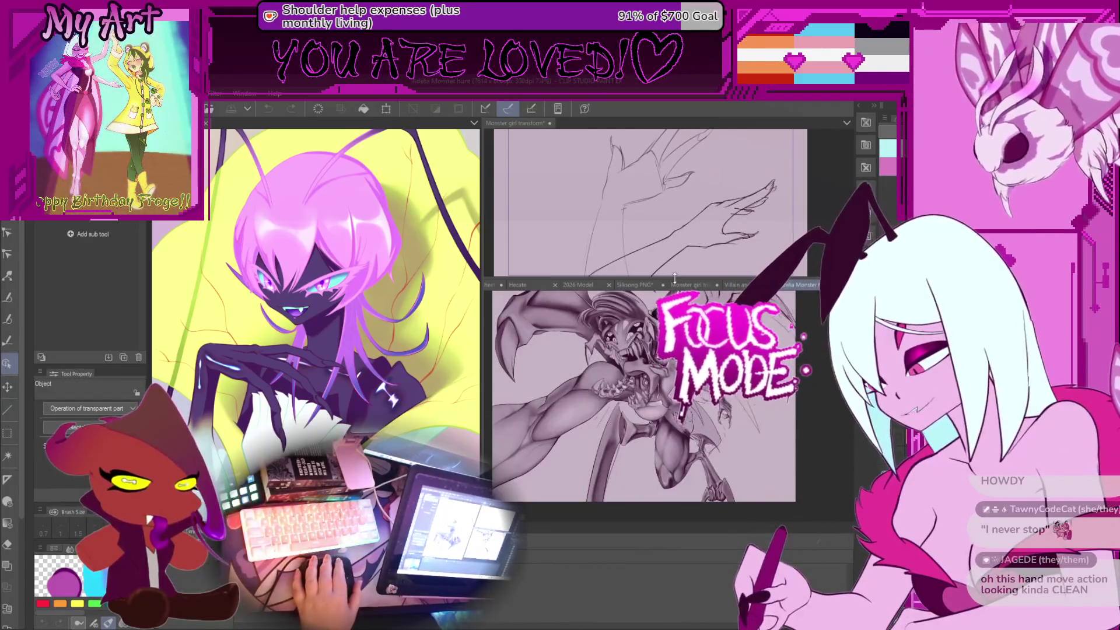
pyautogui.moveTo(673, 277); pyautogui.dragTo(673, 145)
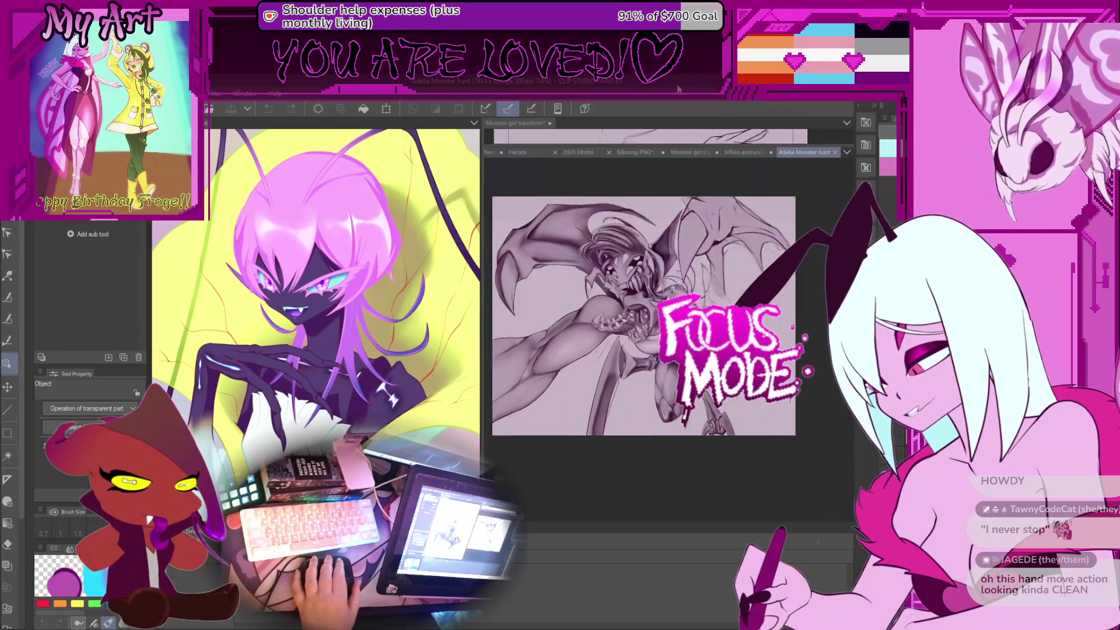
pyautogui.scroll(-3, 775, 429)
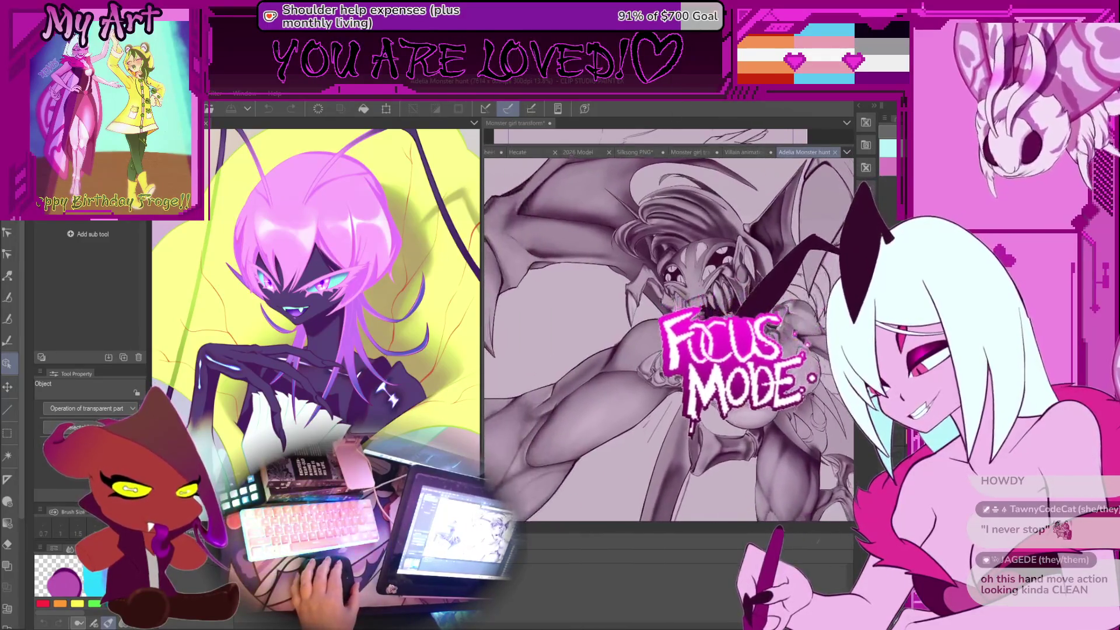
pyautogui.scroll(3, 774, 429)
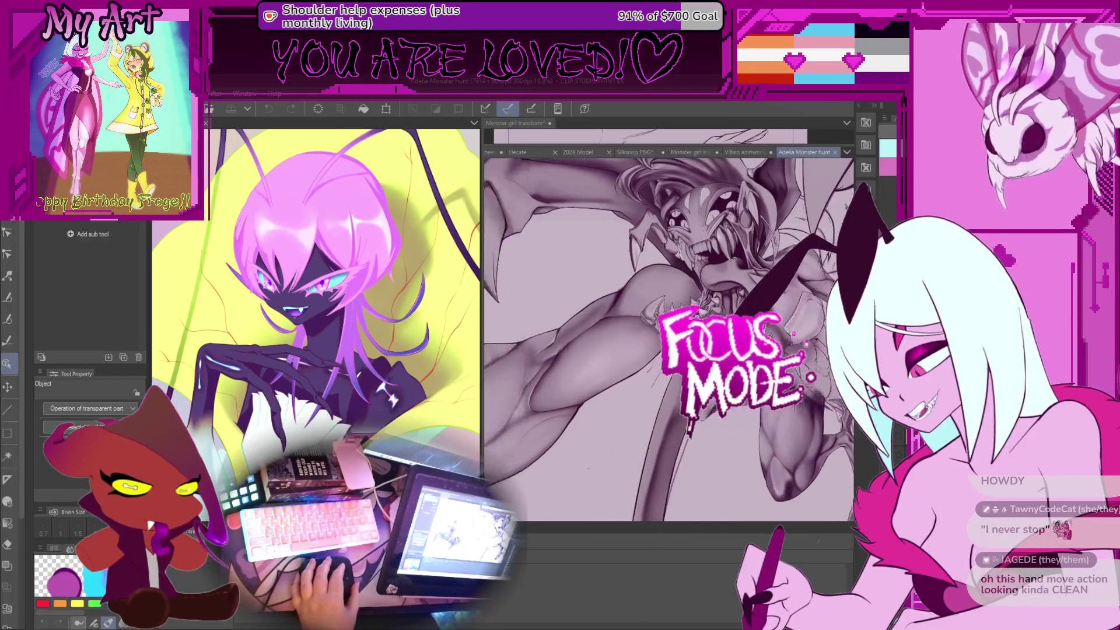
pyautogui.scroll(-3, 669, 335)
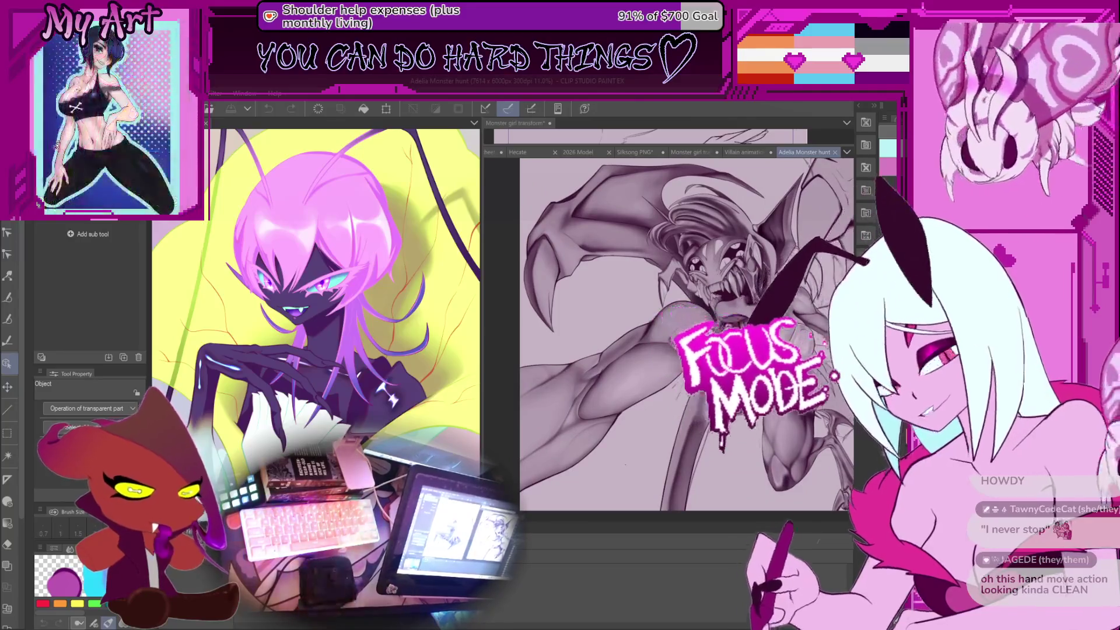
pyautogui.scroll(2, 718, 289)
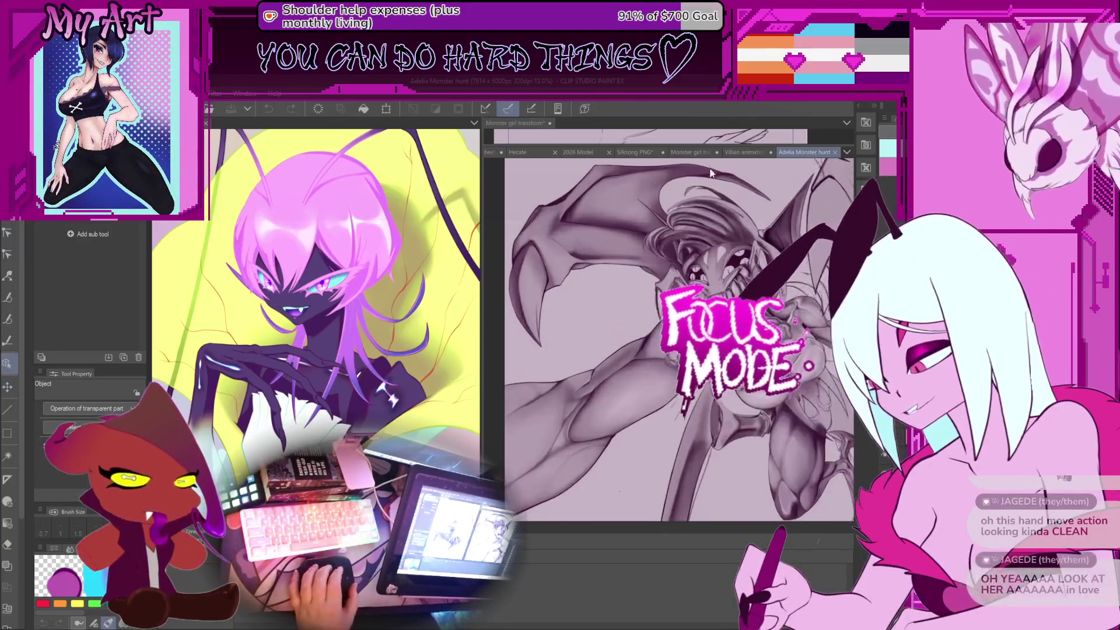
pyautogui.scroll(-2, 710, 289)
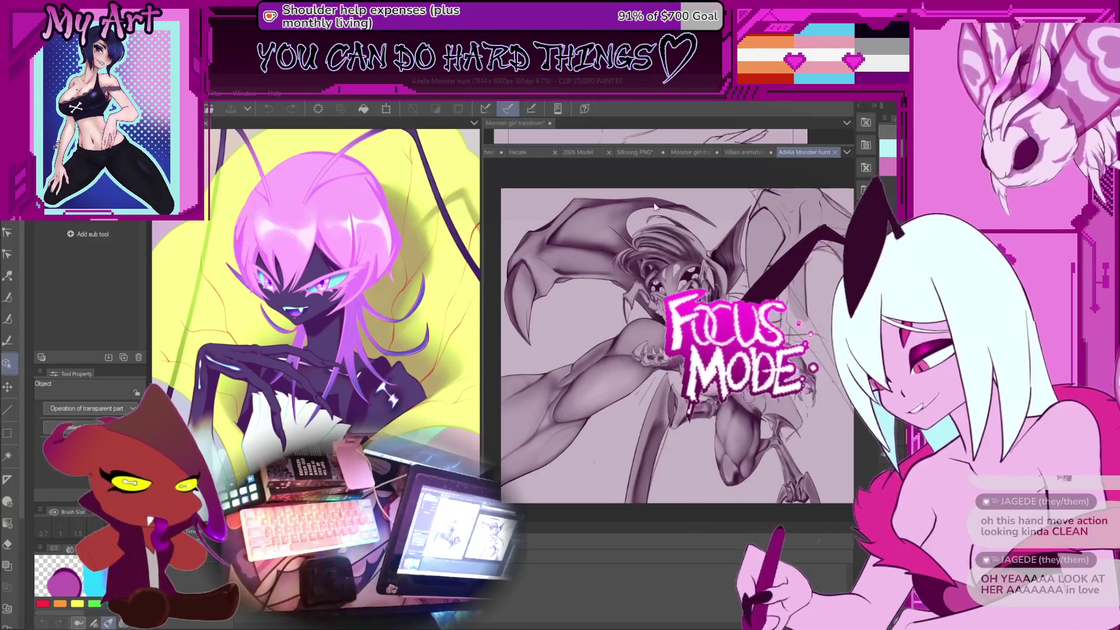
pyautogui.click(490, 153)
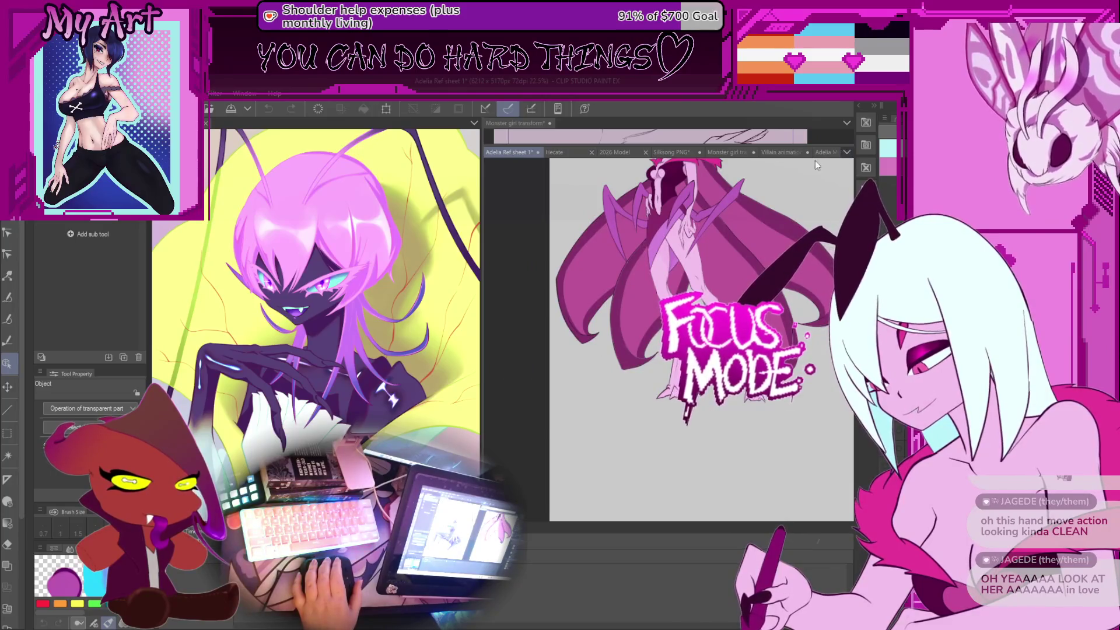
pyautogui.hotkey('ctrl', 'shift', 'Tab')
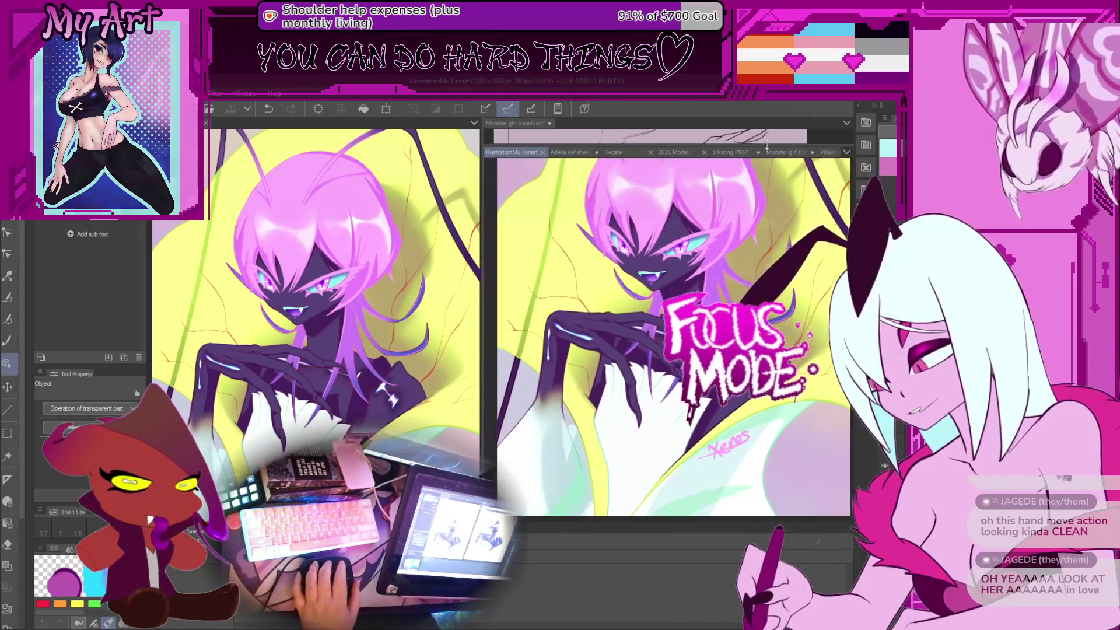
pyautogui.click(788, 152)
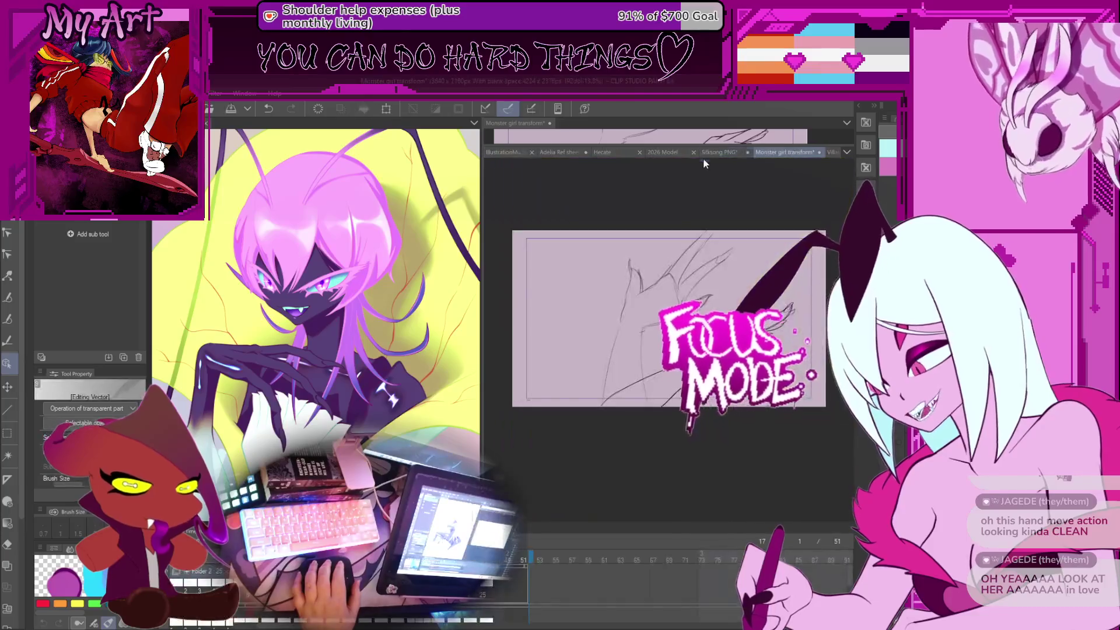
pyautogui.scroll(1, 754, 282)
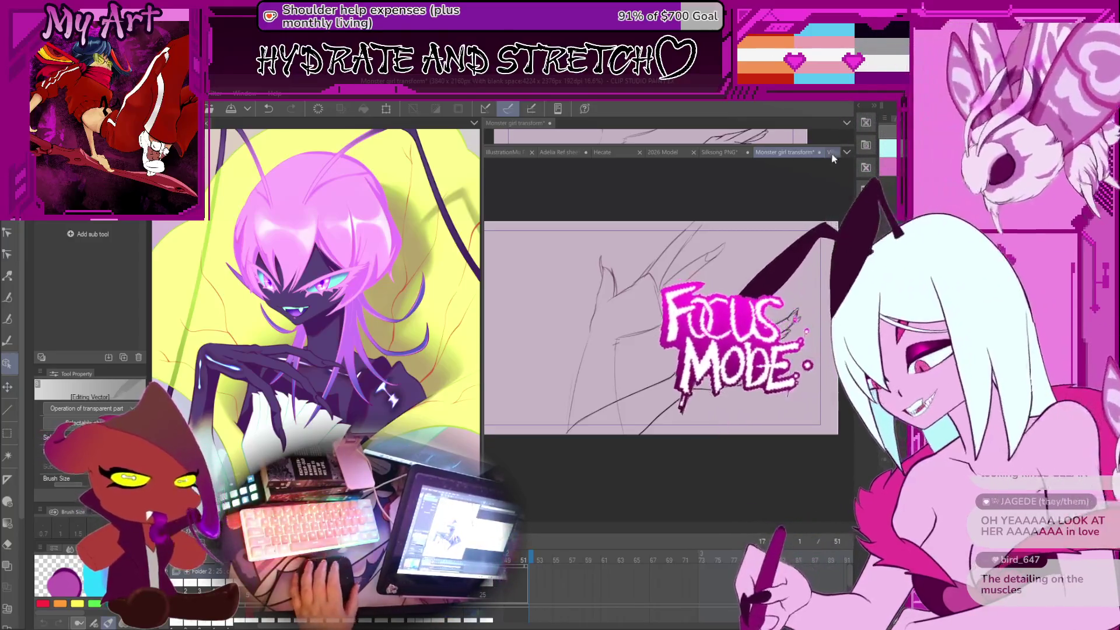
pyautogui.click(830, 153)
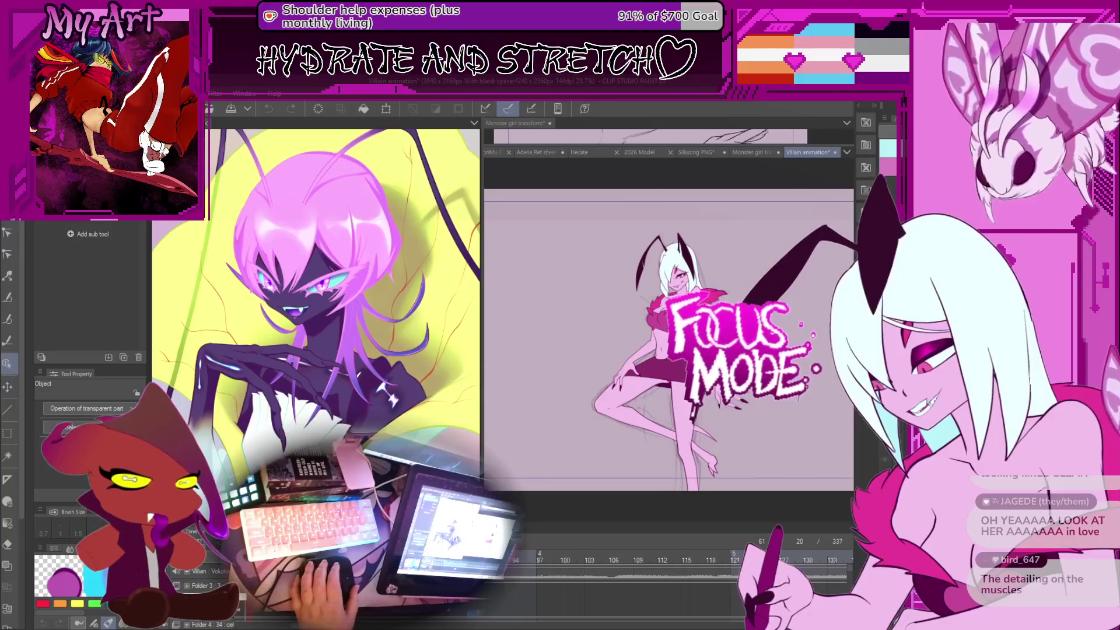
pyautogui.hotkey('ctrl', 'Tab')
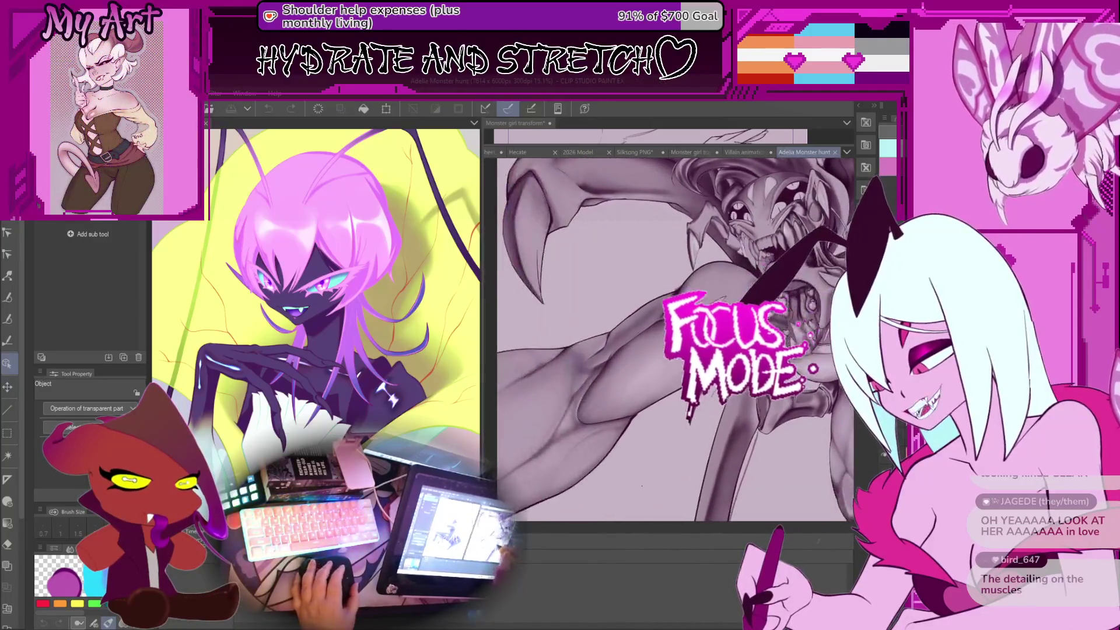
# Step: Pan and zoom around the monster hunt canvas, then switch back to the Monster girl transform document
pyautogui.scroll(2, 646, 357)
pyautogui.scroll(-2, 646, 358)
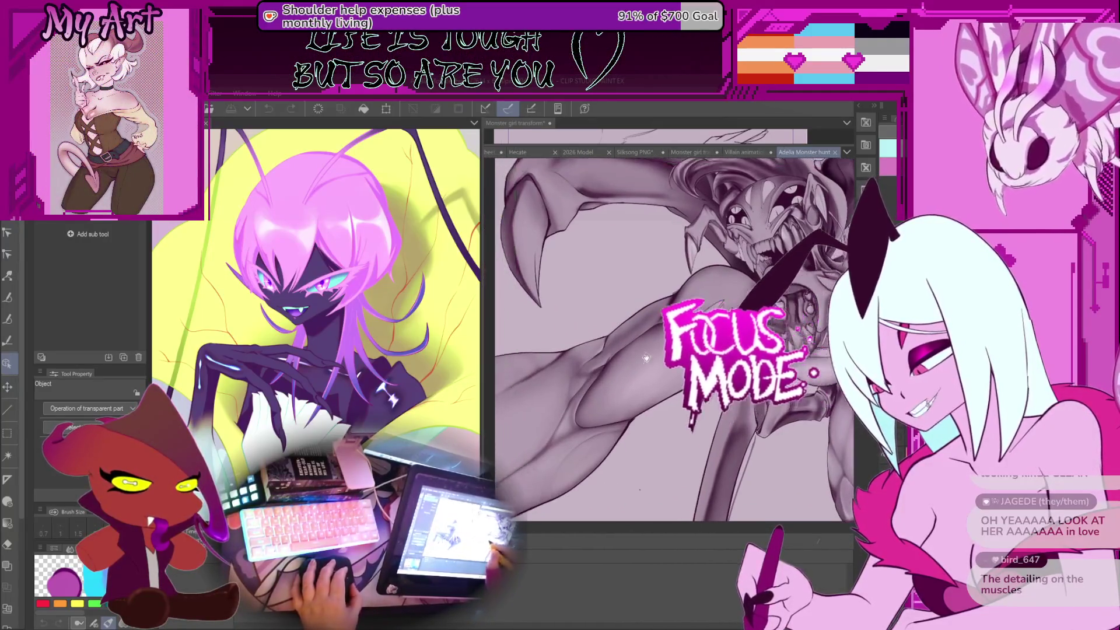
pyautogui.moveTo(646, 358); pyautogui.dragTo(633, 412)
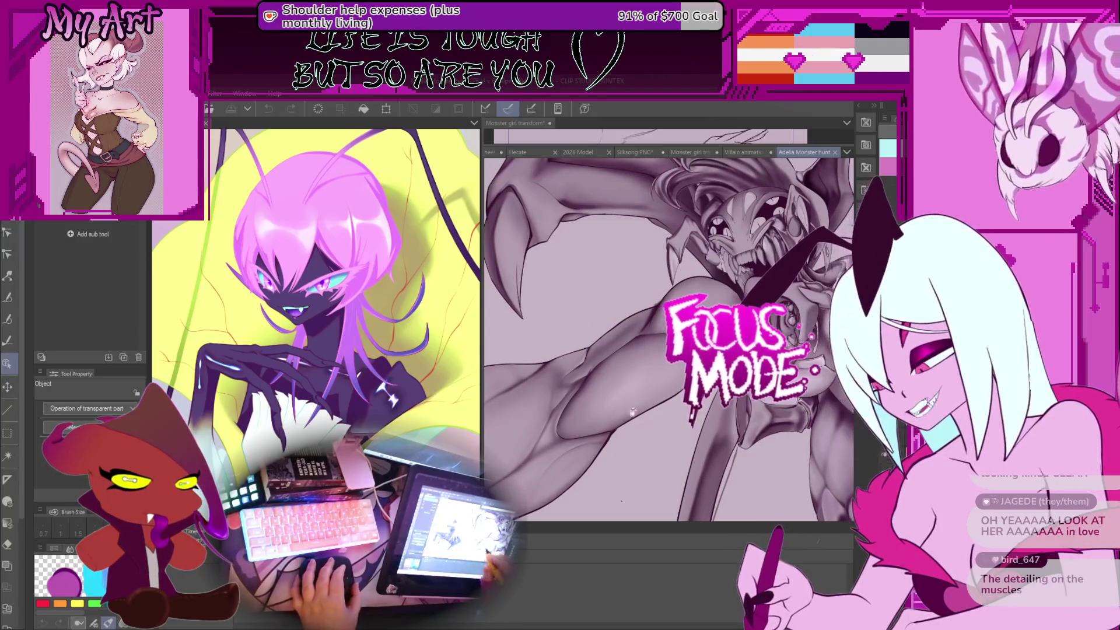
pyautogui.scroll(2, 739, 468)
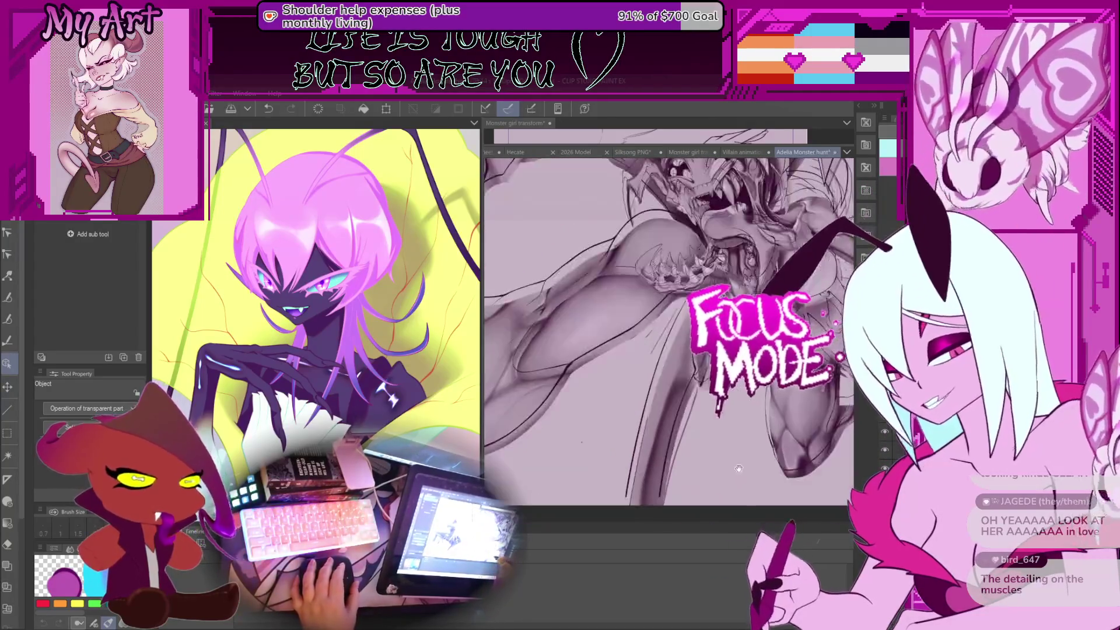
pyautogui.scroll(-2, 738, 468)
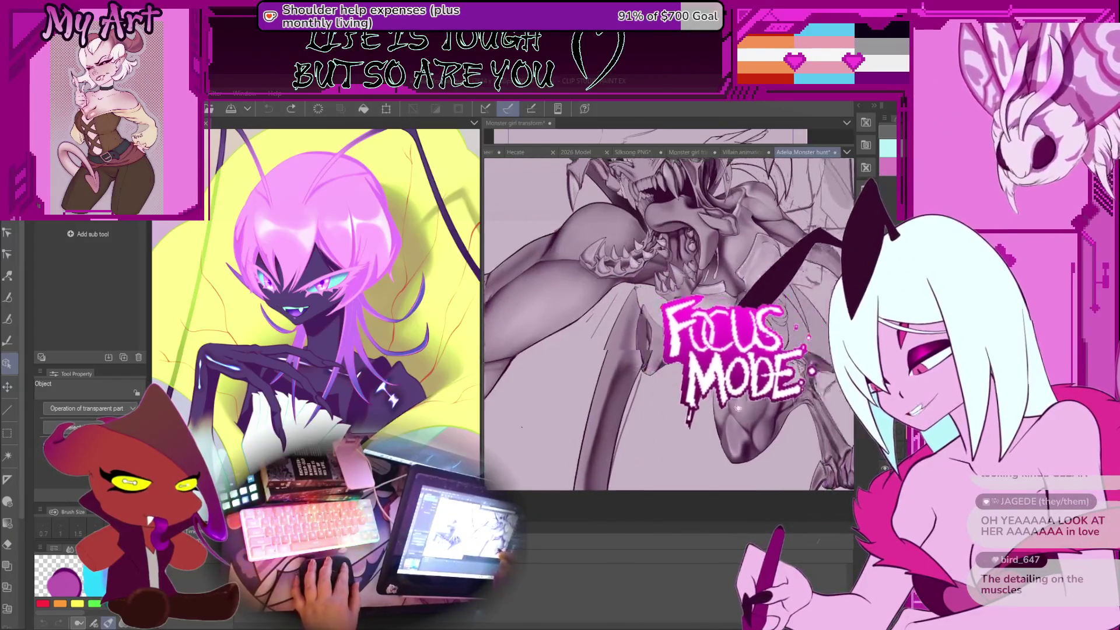
pyautogui.moveTo(737, 407); pyautogui.dragTo(667, 384)
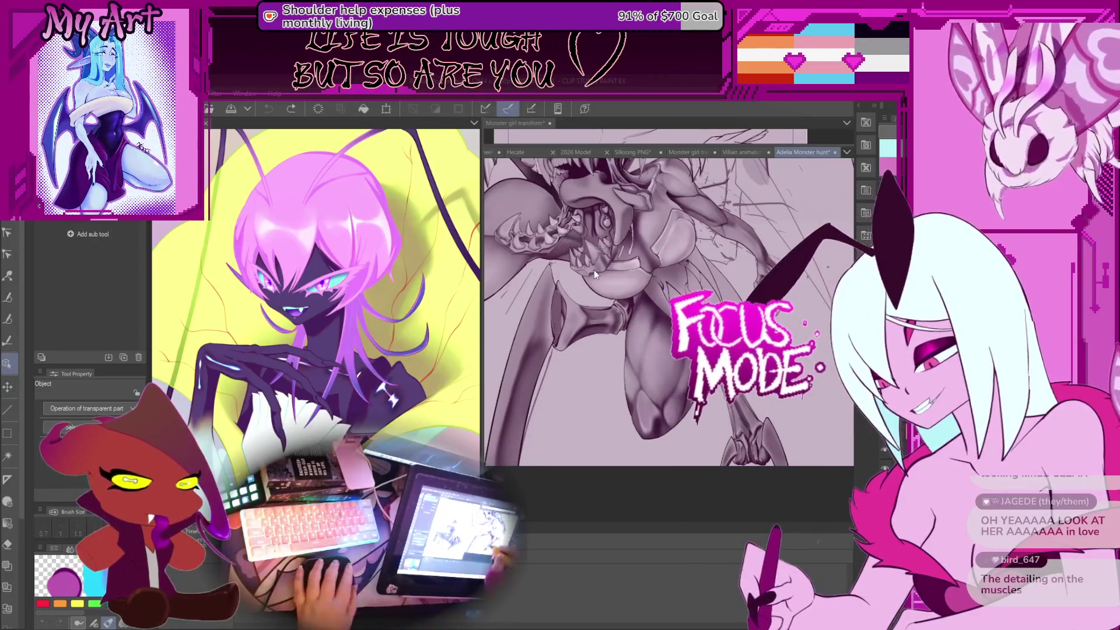
pyautogui.scroll(5, 594, 271)
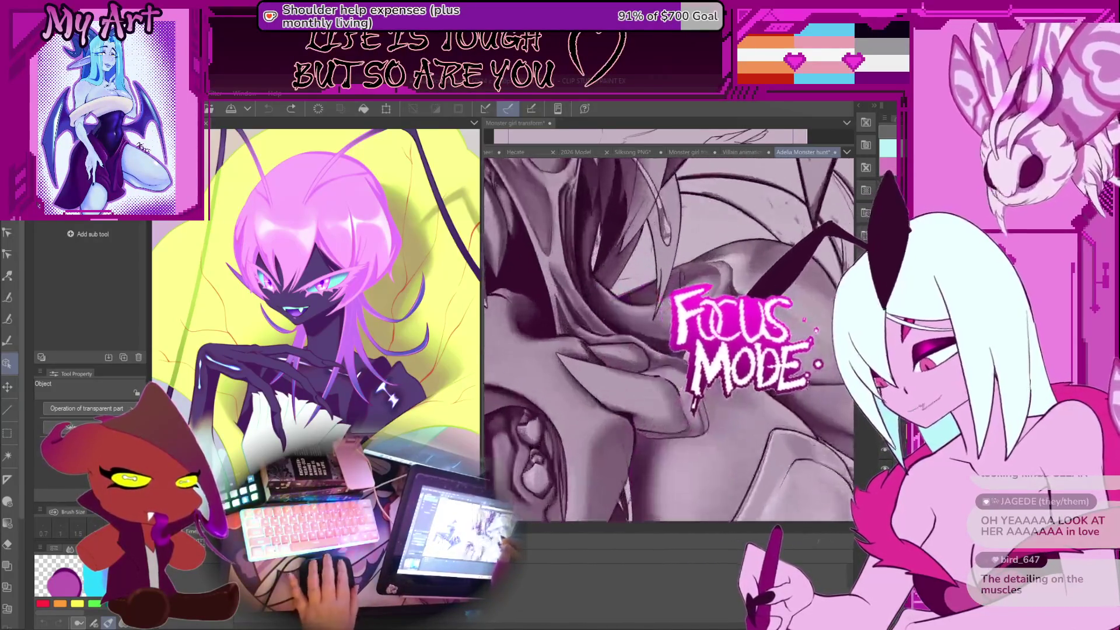
pyautogui.scroll(-3, 668, 340)
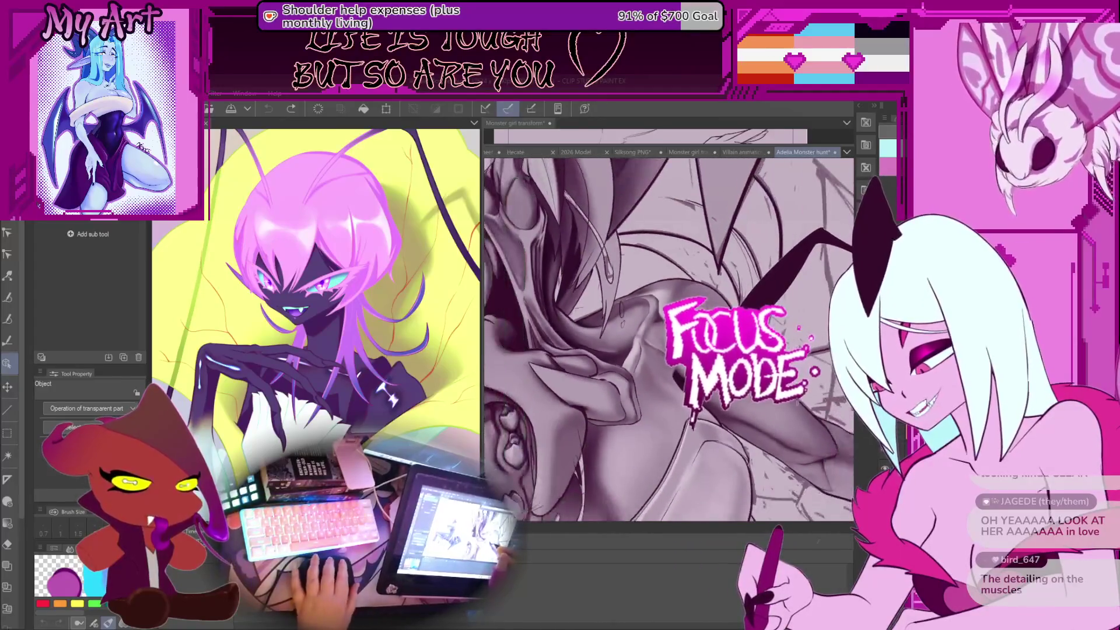
pyautogui.scroll(-5, 668, 340)
pyautogui.scroll(3, 669, 340)
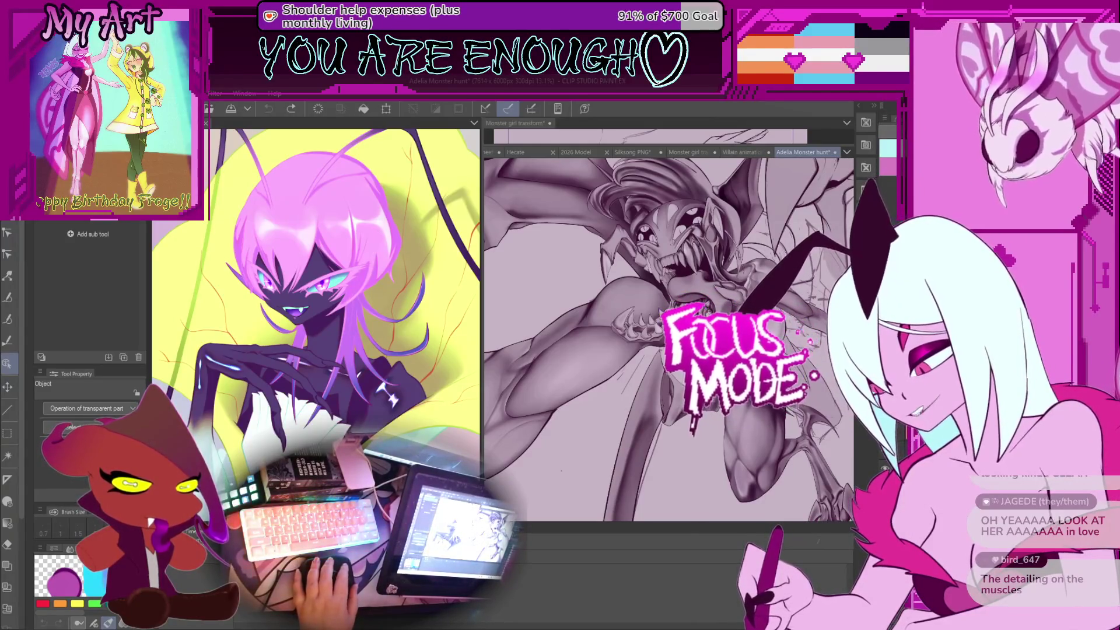
pyautogui.click(688, 152)
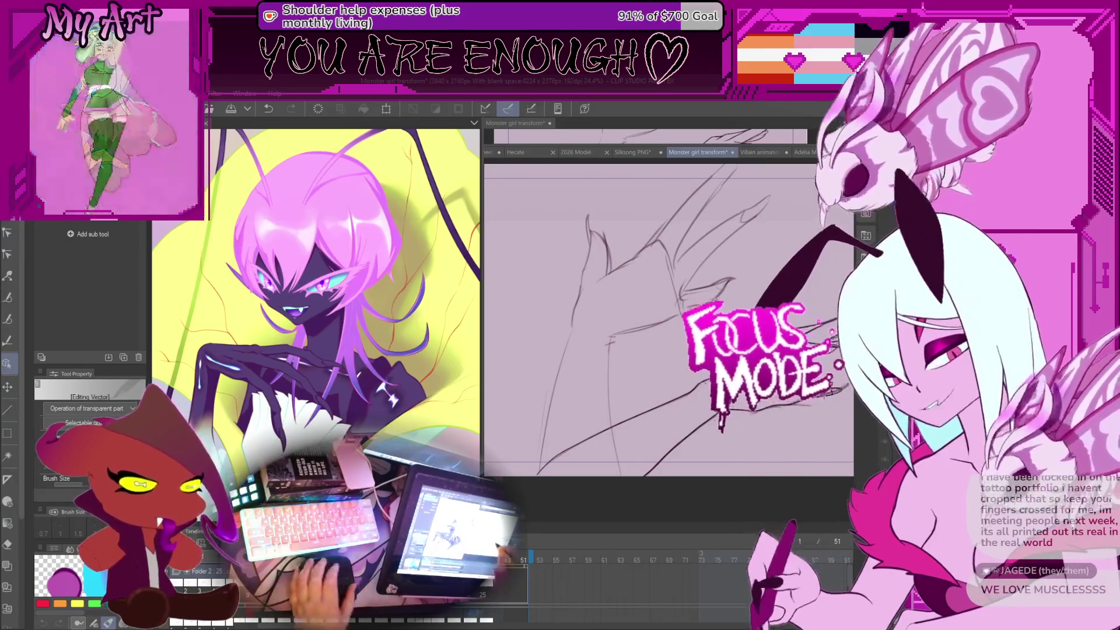
# Step: Select the dark tendril stroke and pull its tip up and to the right
pyautogui.click(816, 384)
pyautogui.scroll(2, 816, 385)
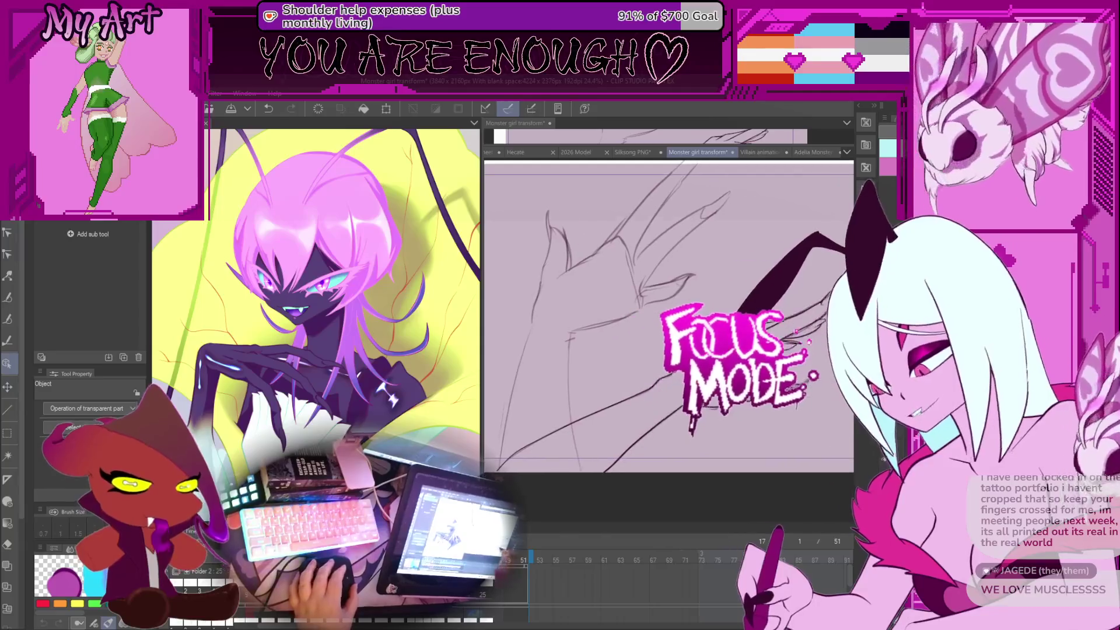
pyautogui.scroll(3, 824, 379)
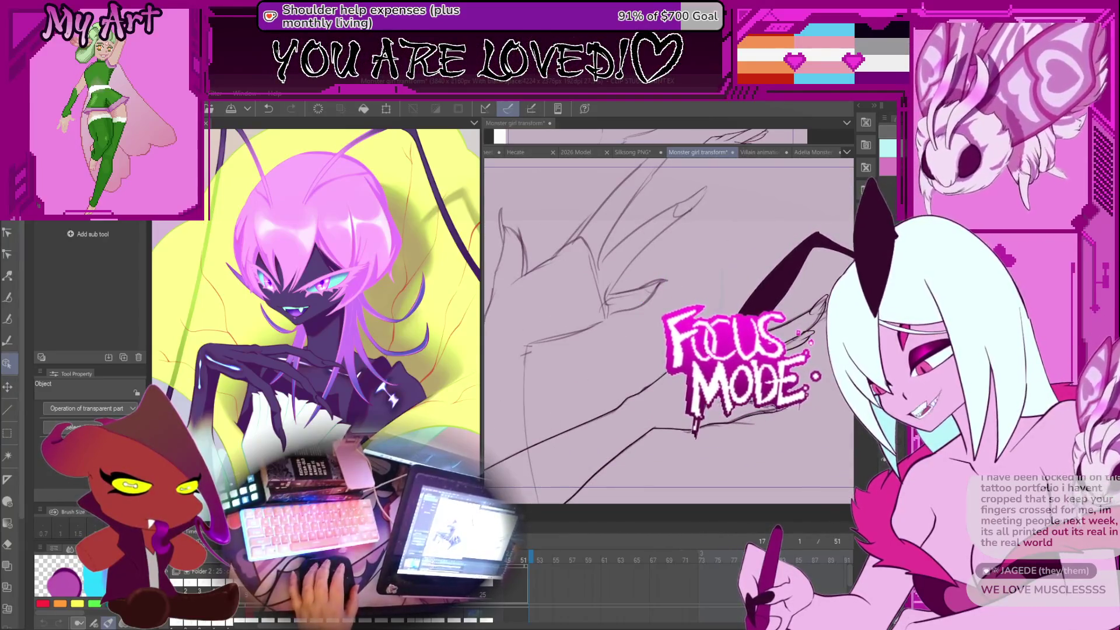
pyautogui.scroll(2, 806, 312)
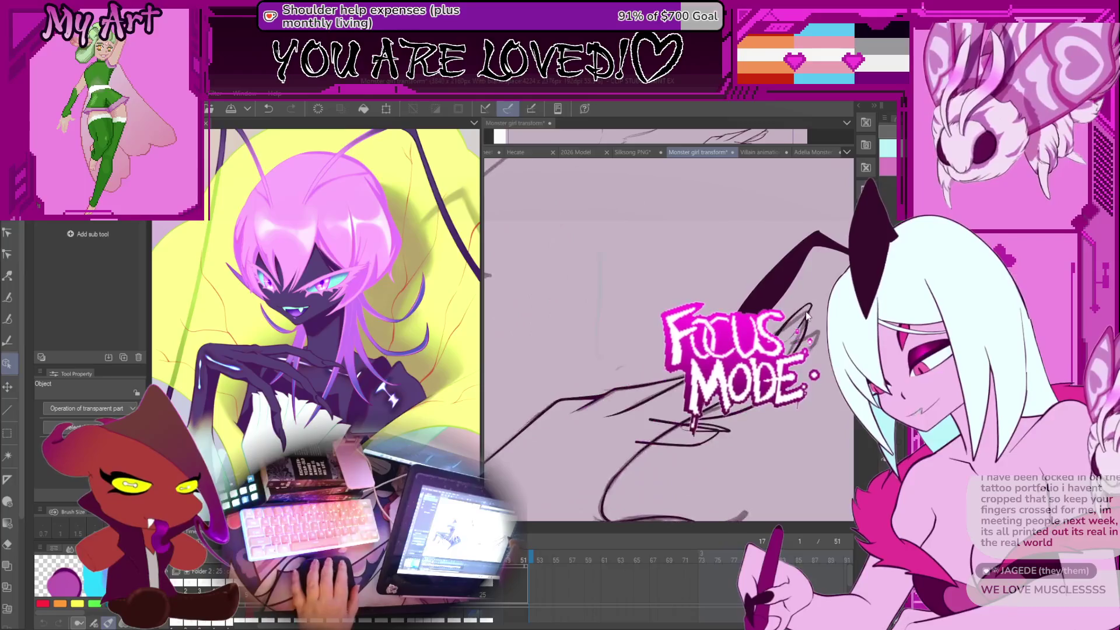
pyautogui.click(809, 315)
pyautogui.scroll(1, 808, 318)
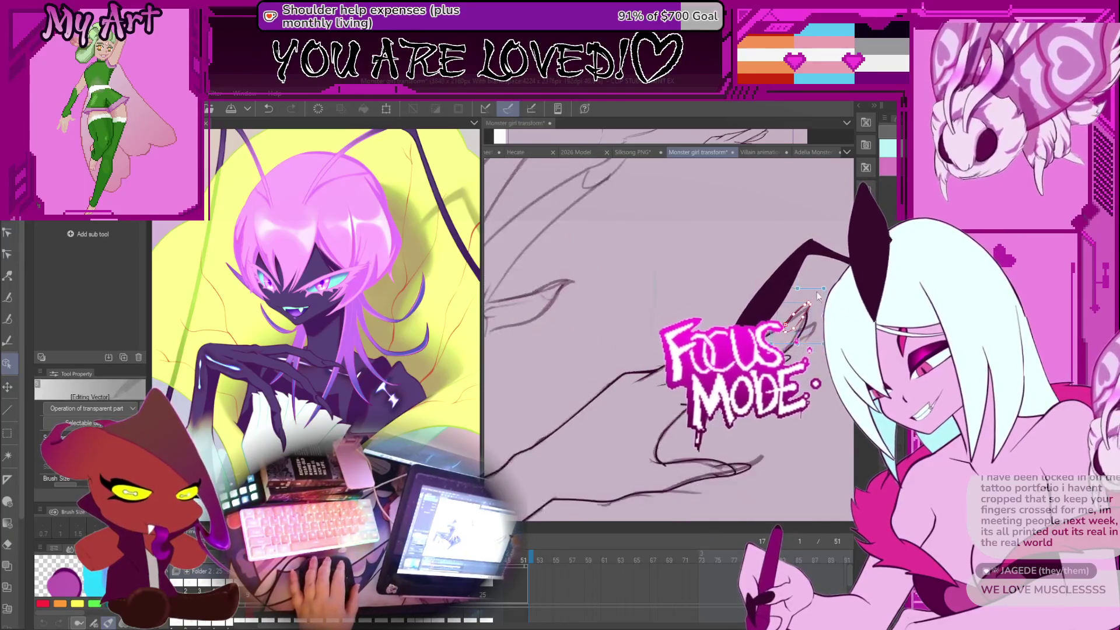
pyautogui.moveTo(806, 314); pyautogui.dragTo(812, 309)
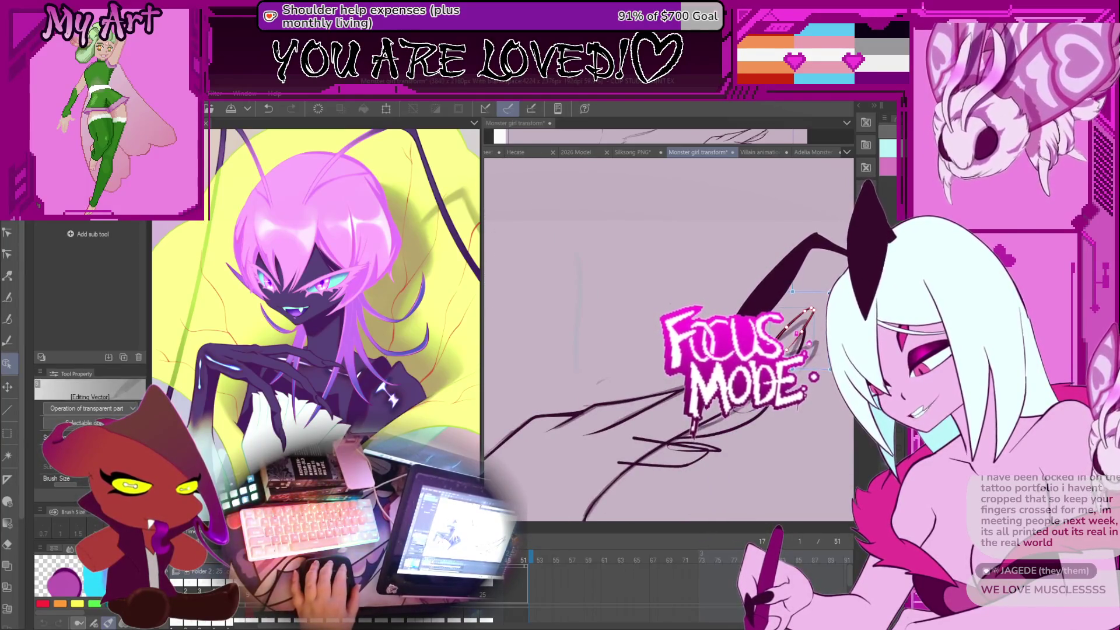
pyautogui.scroll(1, 812, 310)
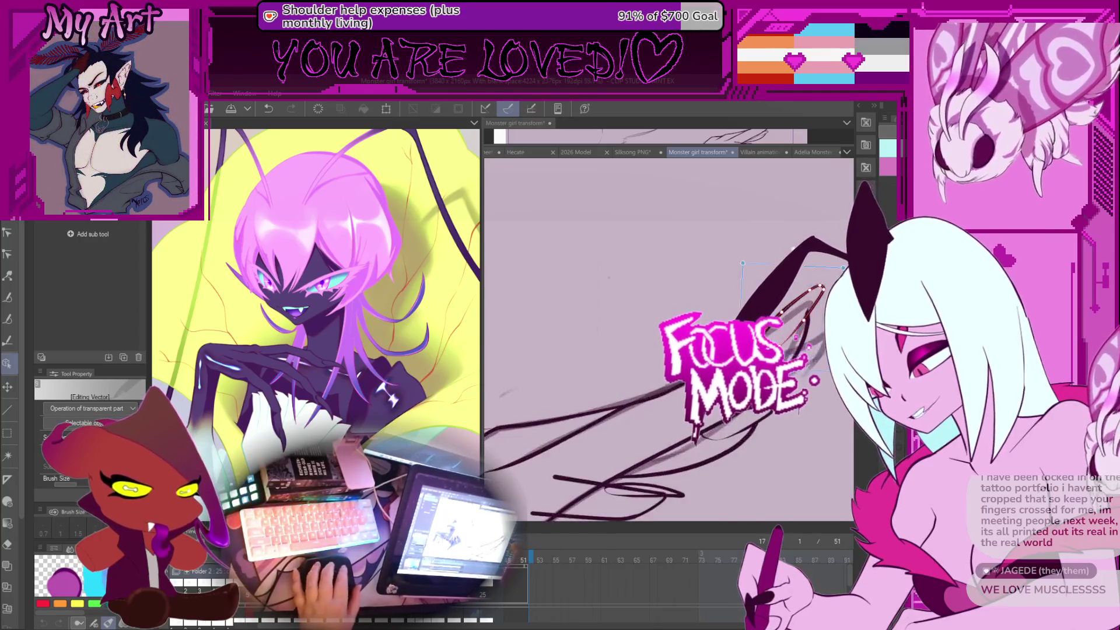
# Step: Switch to the Vector eraser and fit the whole hand sketch frame in view
pyautogui.moveTo(759, 321); pyautogui.dragTo(671, 331)
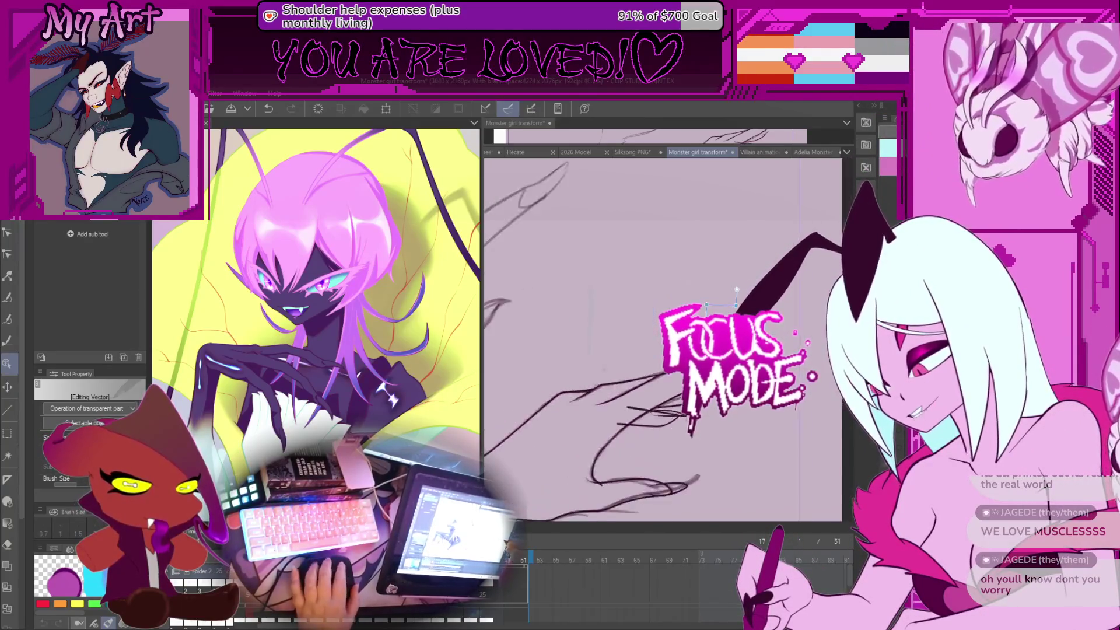
pyautogui.press('e')
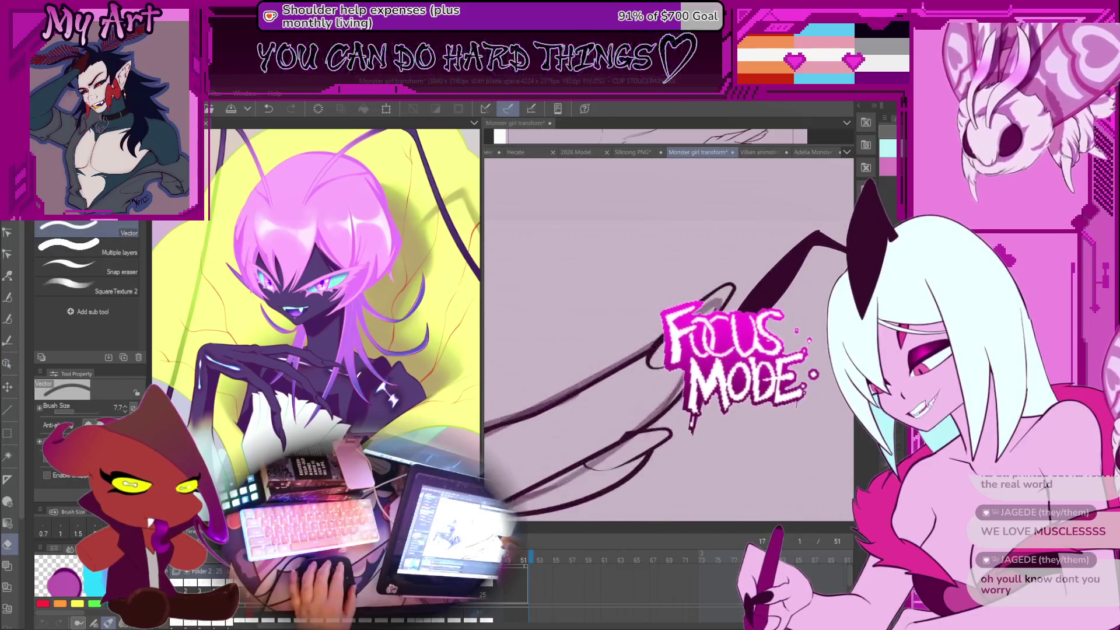
pyautogui.hotkey('ctrl', '0')
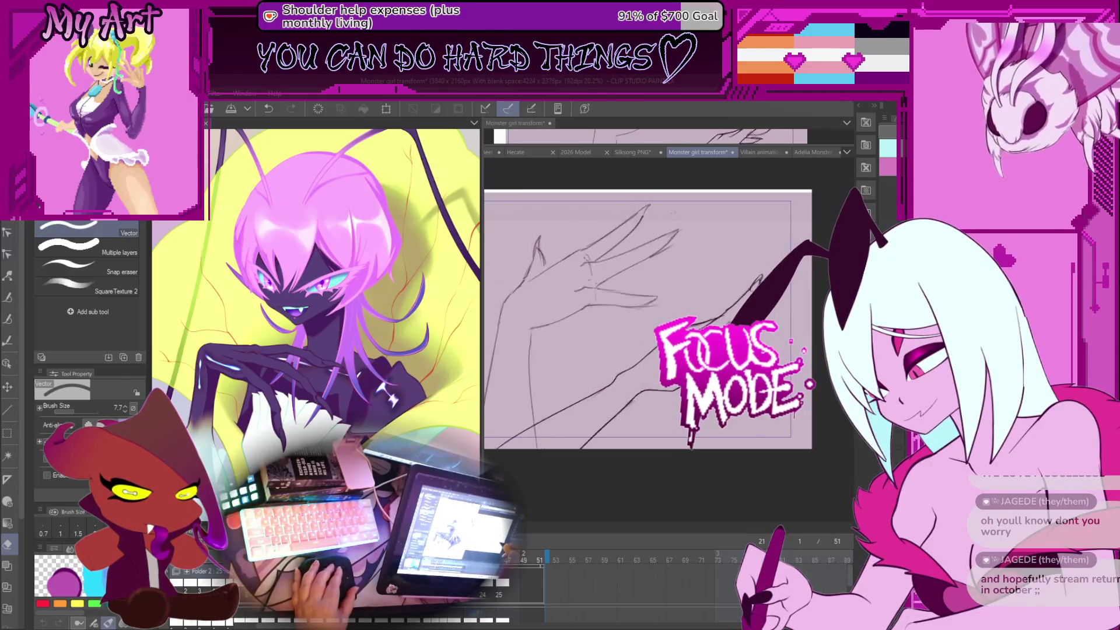
pyautogui.moveTo(621, 421); pyautogui.dragTo(676, 393)
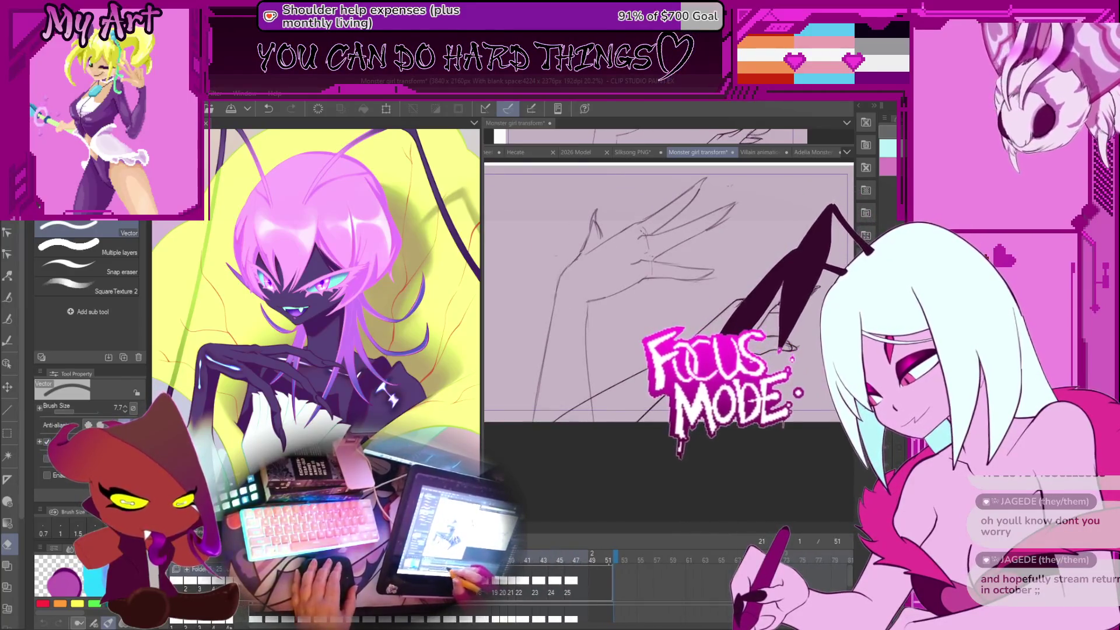